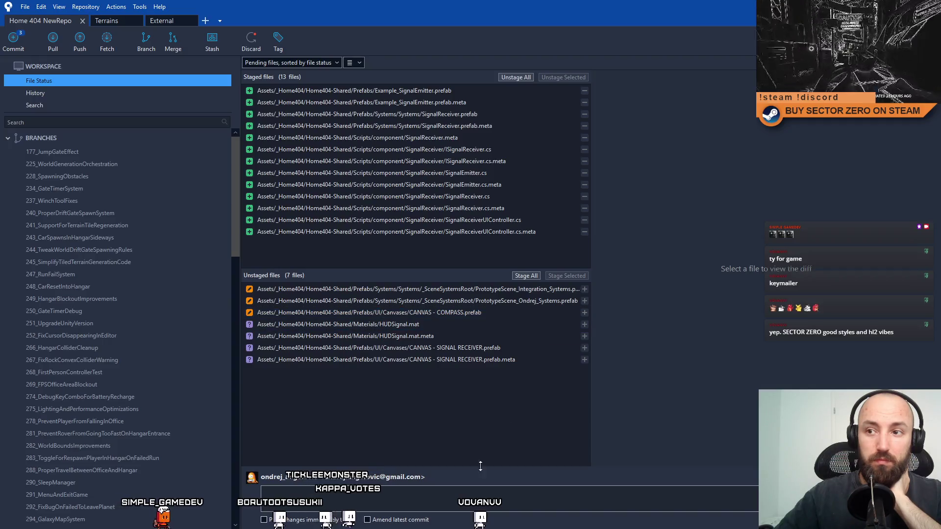
Write the commit message 'Signal reciever system (interface, ui controller, system prefab + signal emitter component)'
click(413, 500)
text(Signal)
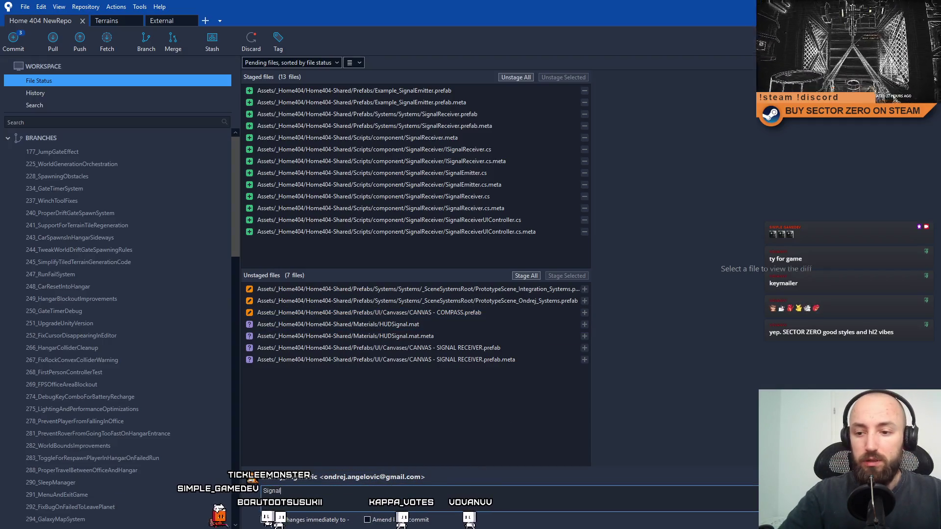
text( receiver system + s)
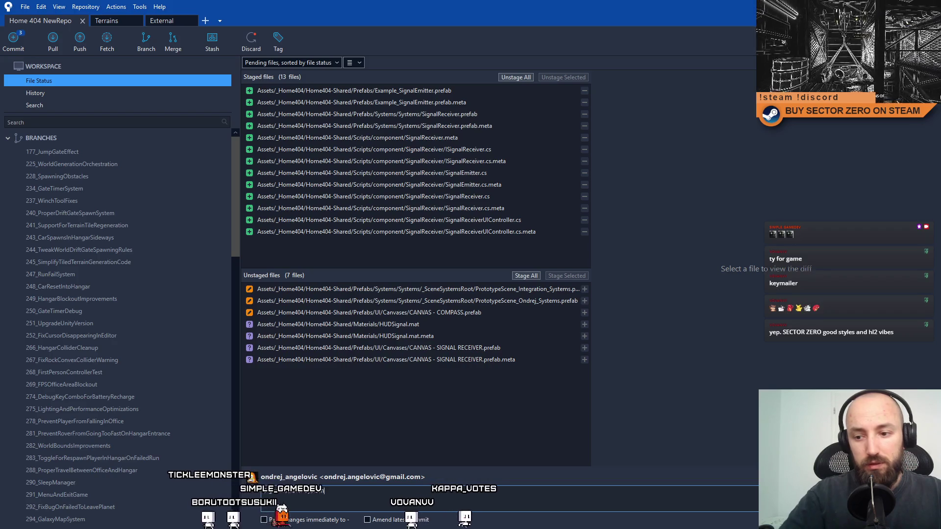
text(ignal emitter)
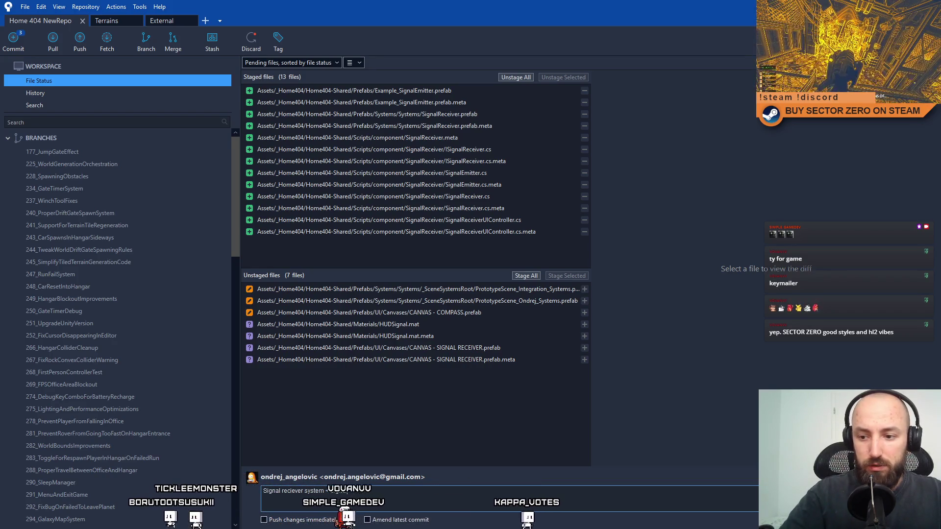
text( compon)
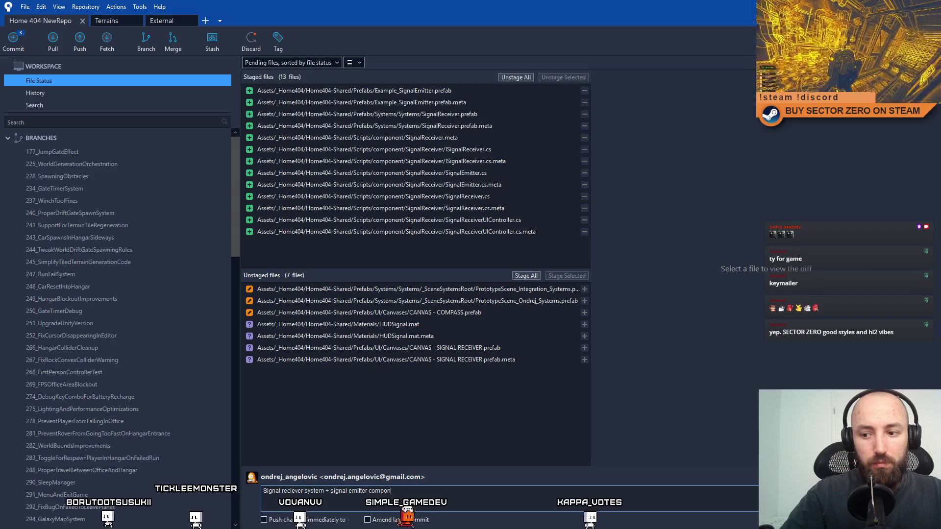
text(ent ,)
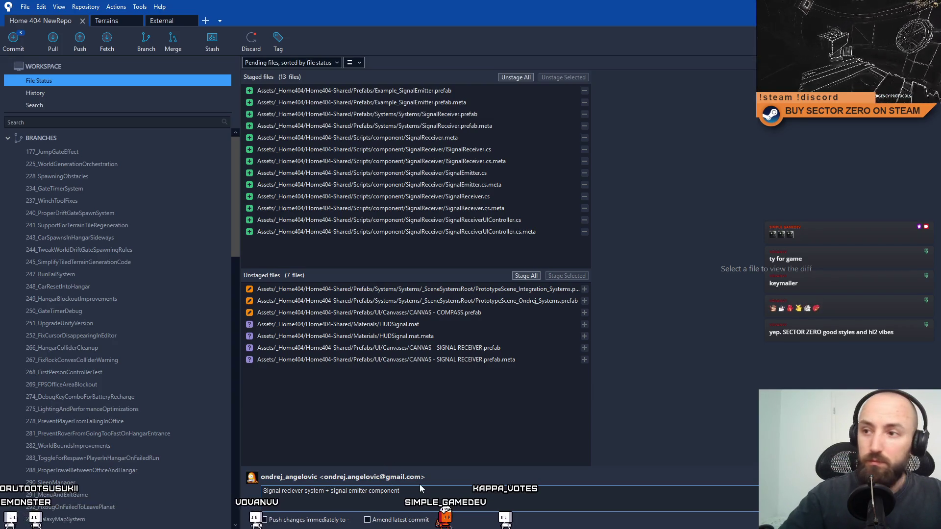
text(, interfac)
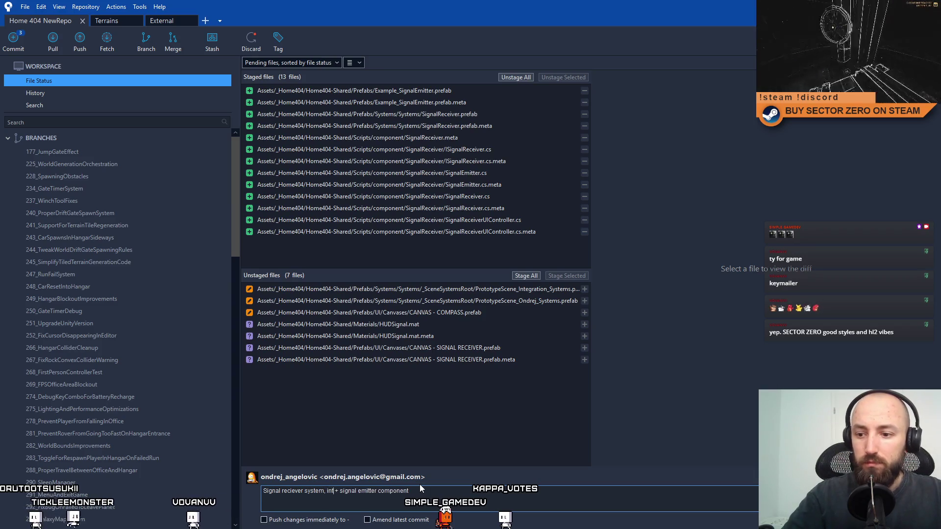
text(e, ui)
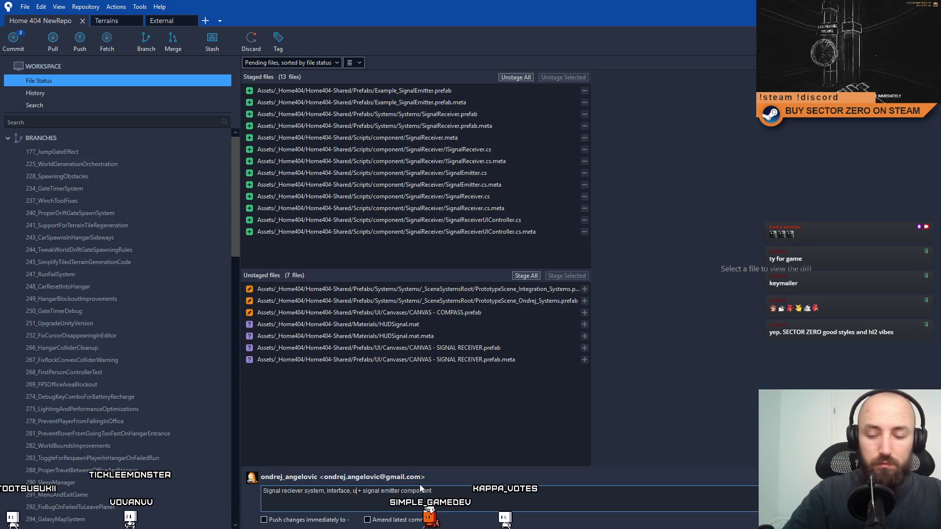
text( controller )
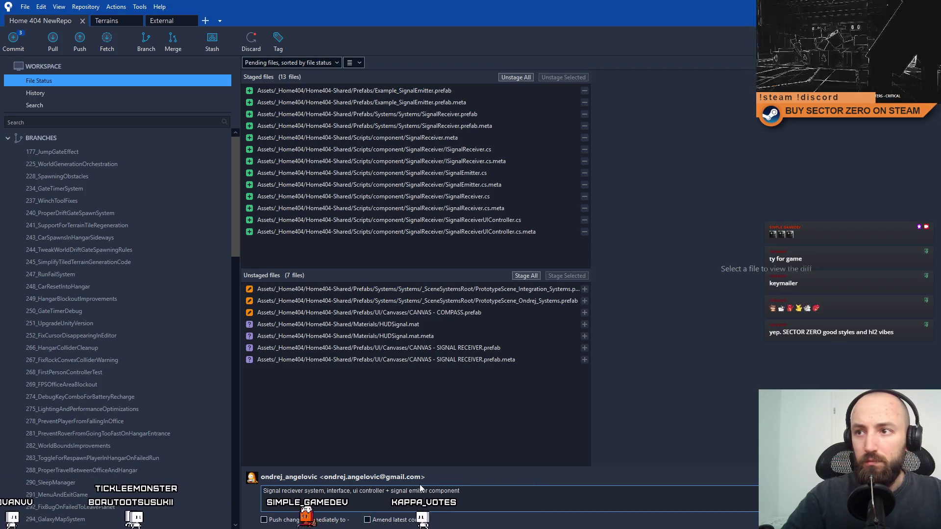
text(, system prefab)
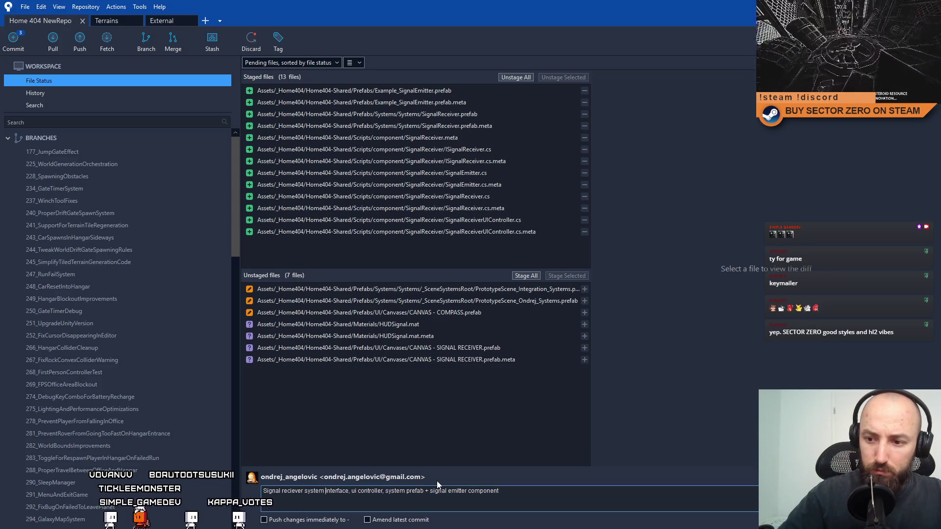
text(()
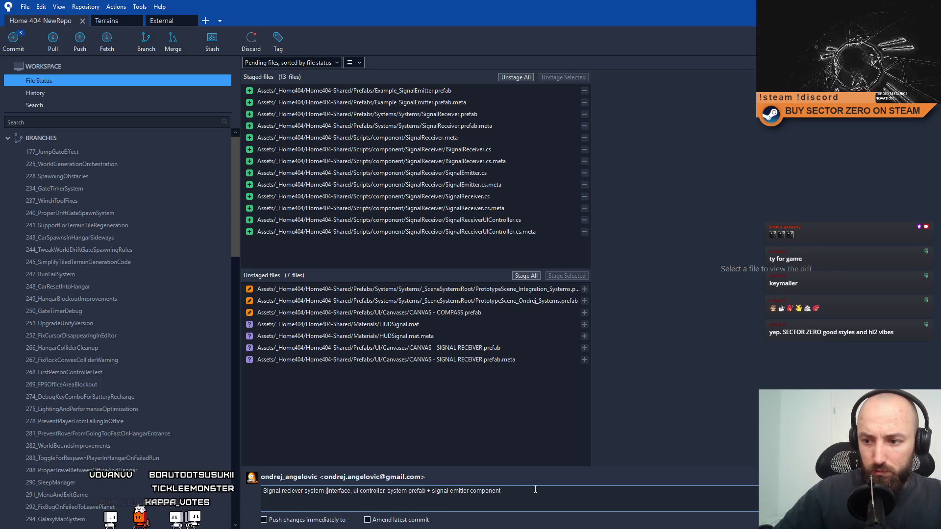
click(535, 489)
text())
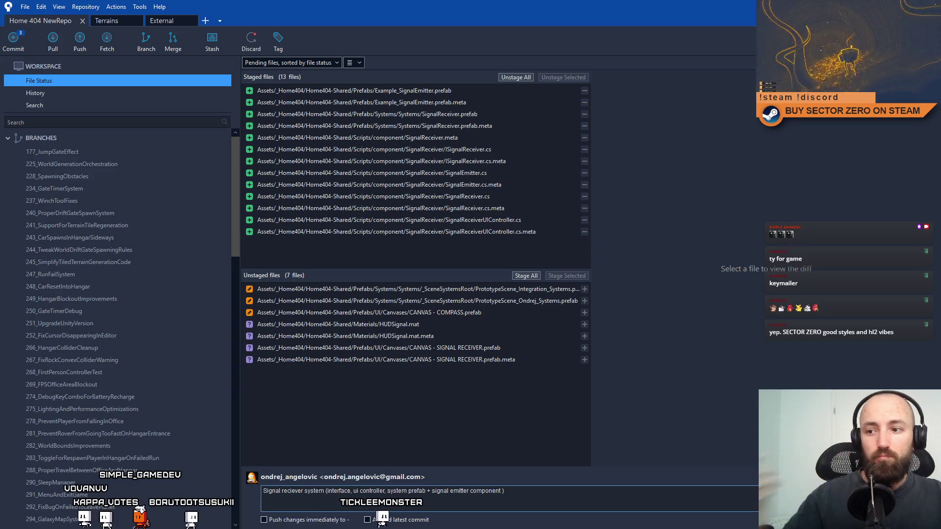
Commit the 13 staged files, then review the SIGNAL RECEIVER prefab and meta changes
key(ctrl+Return)
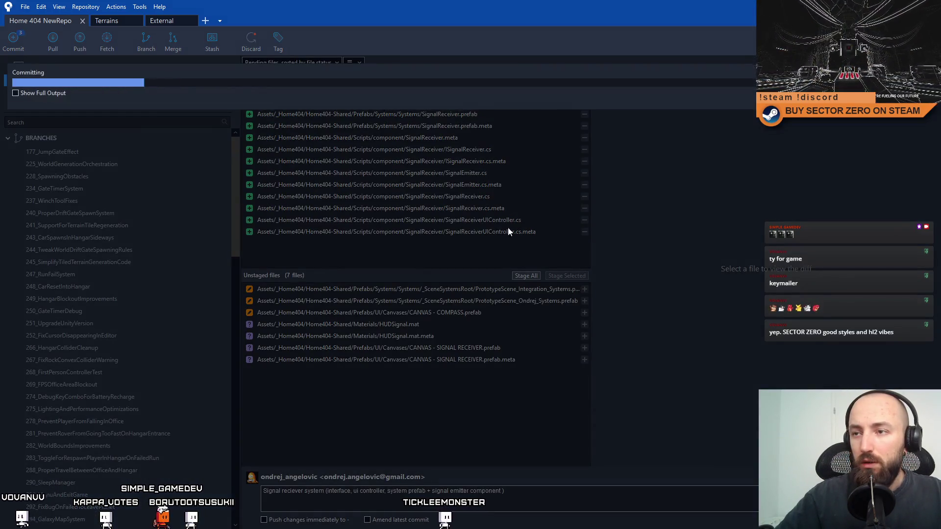
key(ctrl+1)
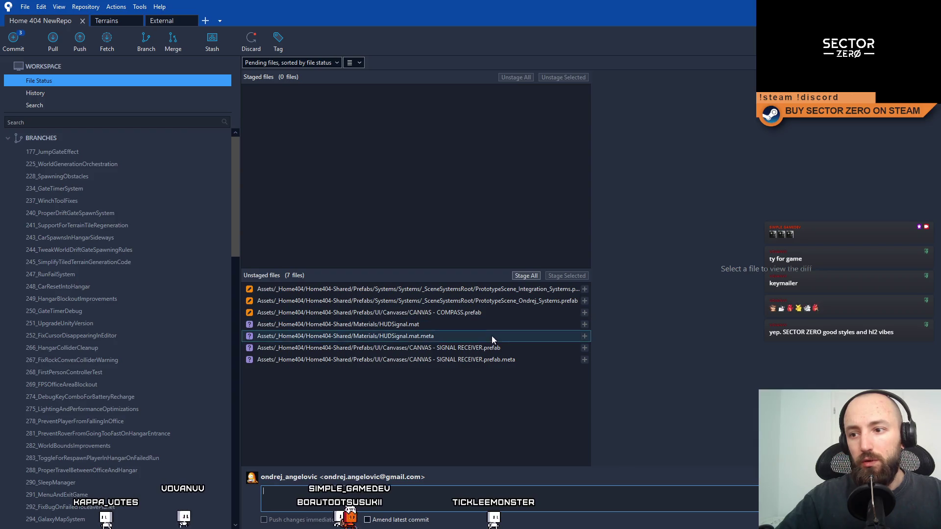
click(504, 349)
click(504, 361)
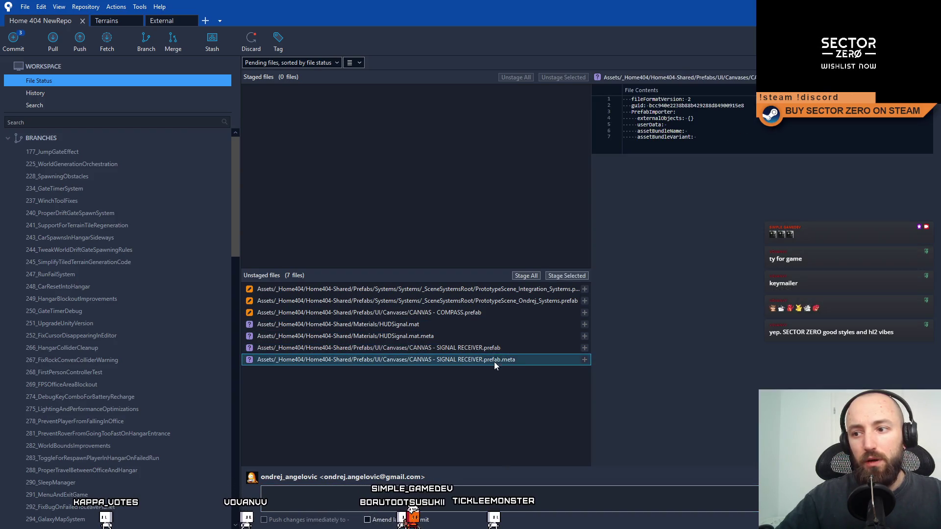
click(495, 349)
click(496, 357)
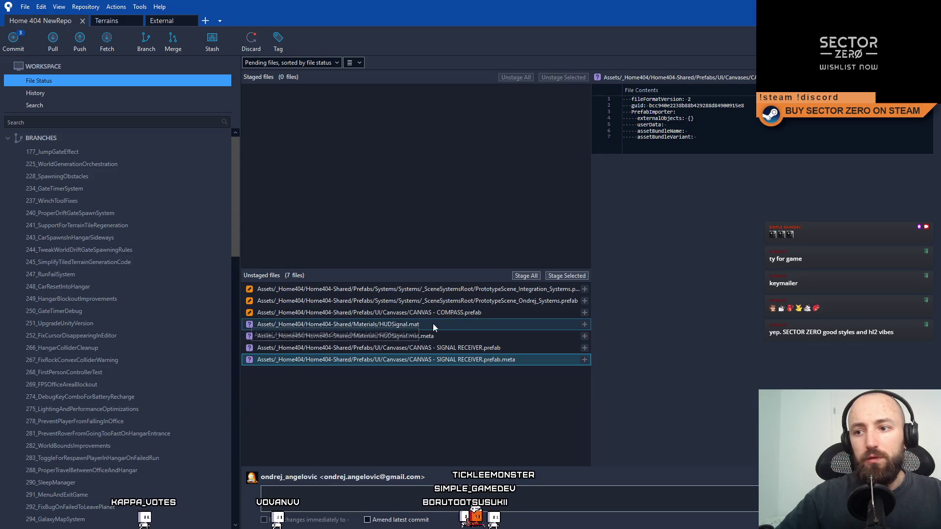
click(438, 348)
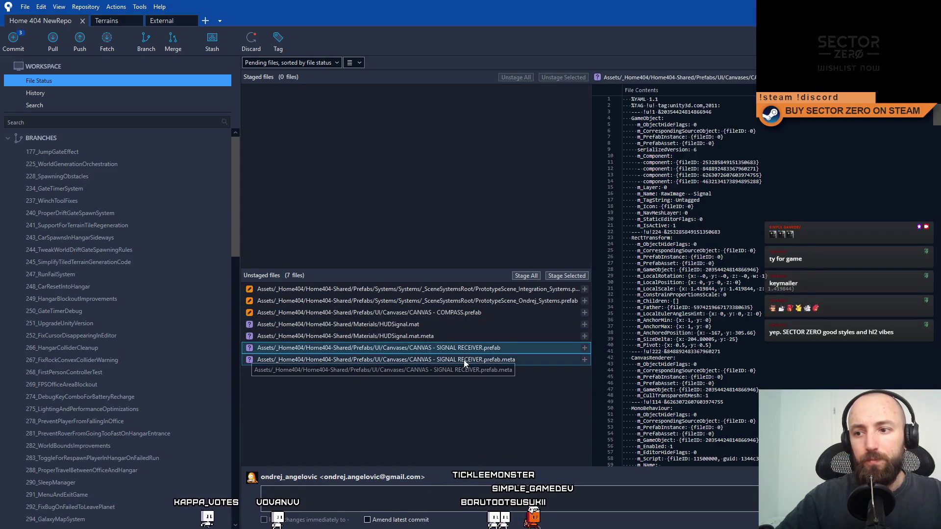
shift+click(460, 360)
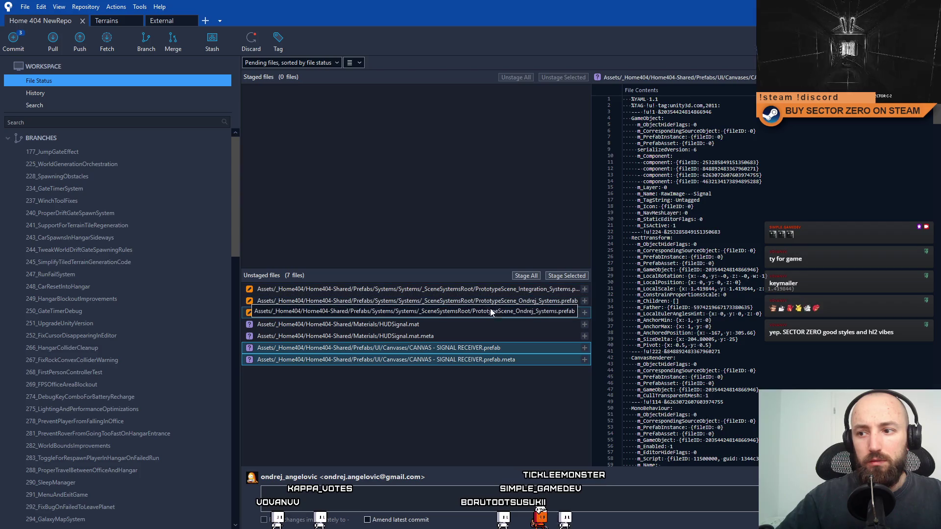
Discard the CANVAS - COMPASS.prefab changes and select both SIGNAL RECEIVER files
click(476, 312)
right_click(476, 312)
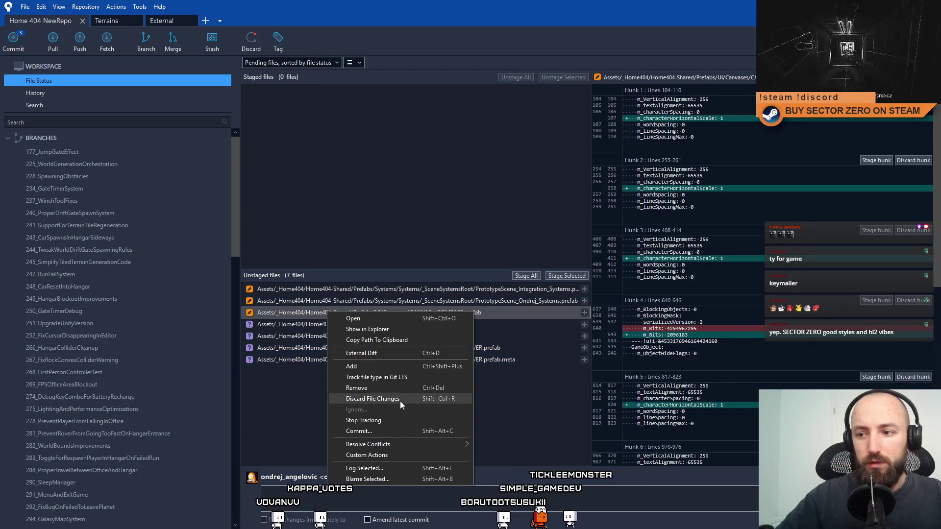
click(400, 401)
click(528, 136)
click(484, 336)
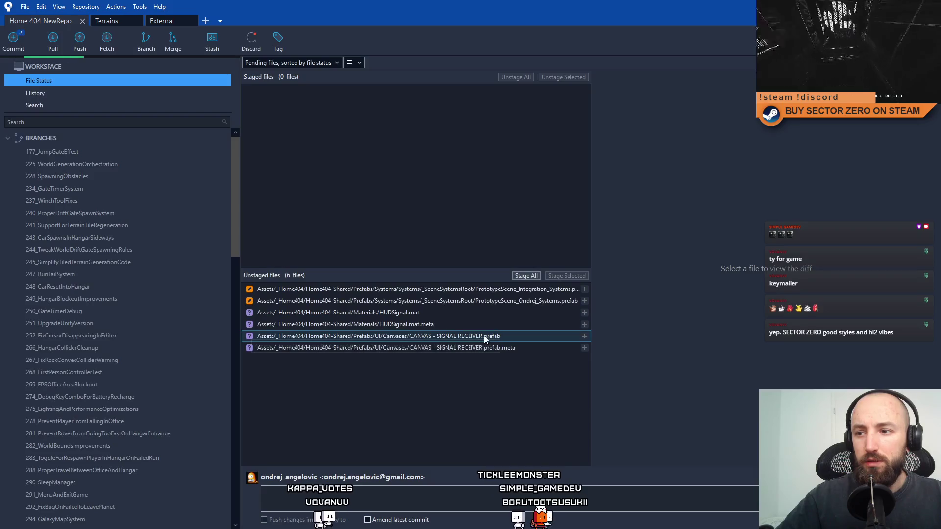
shift+click(470, 349)
Stage both SIGNAL RECEIVER files and commit them as 'Added Signal Receiver Canvas'
click(573, 275)
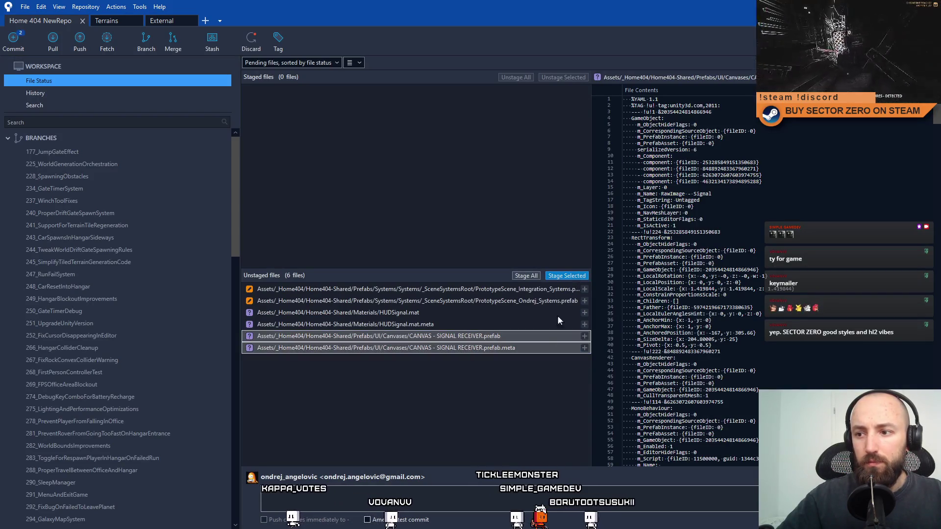
text(Adde)
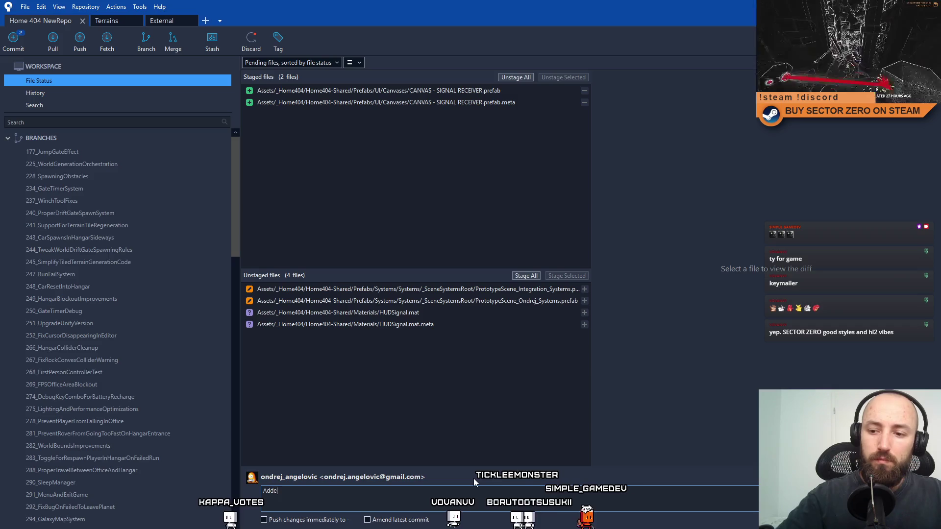
text(d Si)
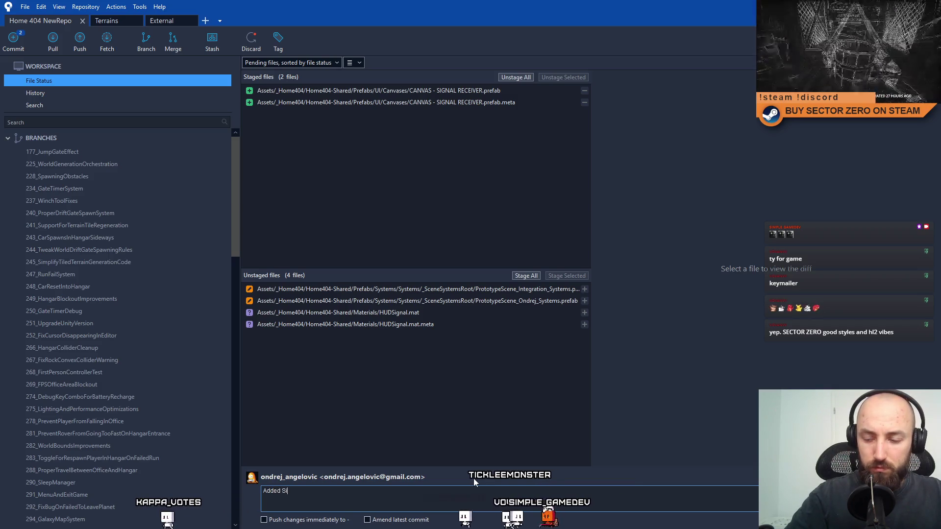
text(gnal Receiver Canvas)
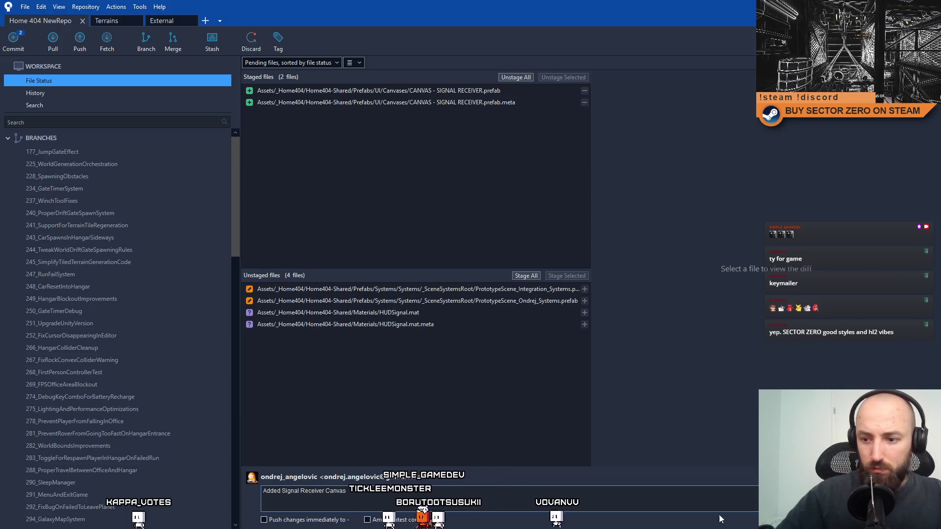
key(ctrl+Return)
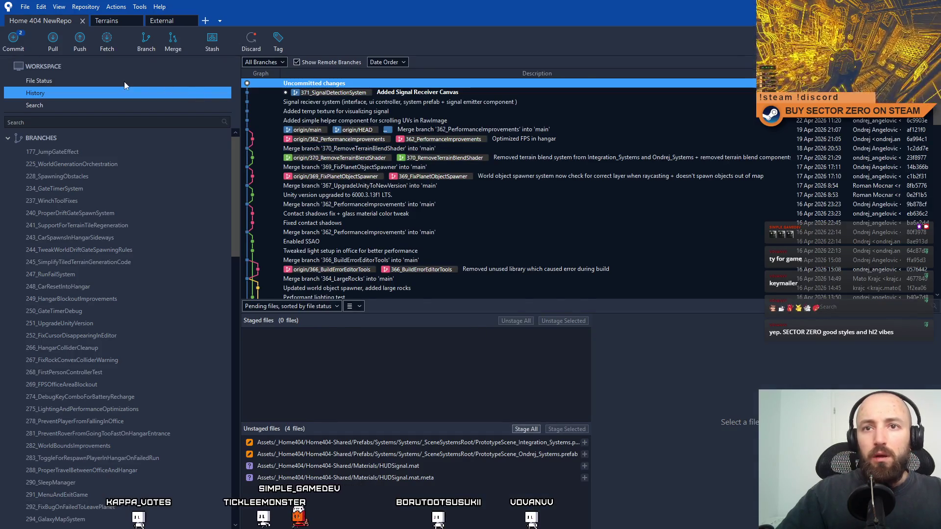
Check the remaining HUDSignal.mat changes, then switch to the Unity editor
click(125, 81)
click(416, 312)
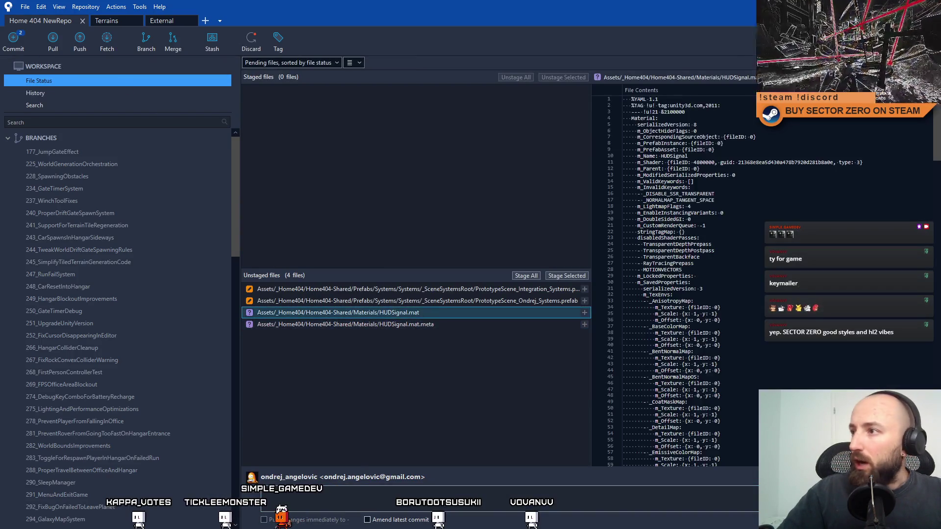
key(alt+Tab)
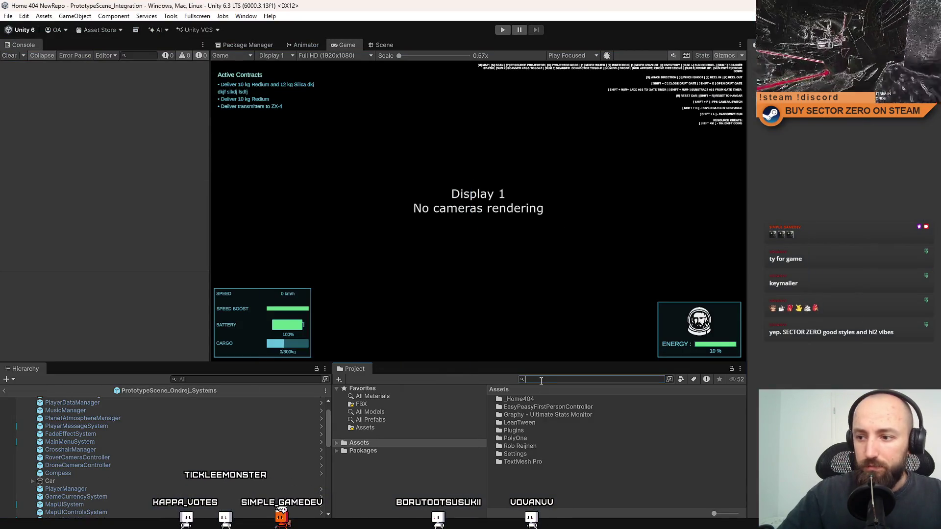
click(541, 381)
text(hud signal)
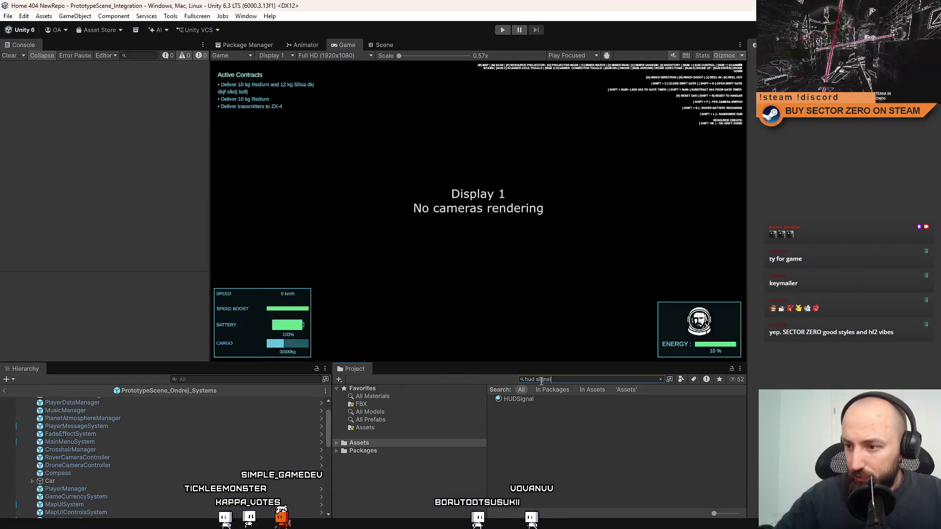
click(548, 401)
click(660, 379)
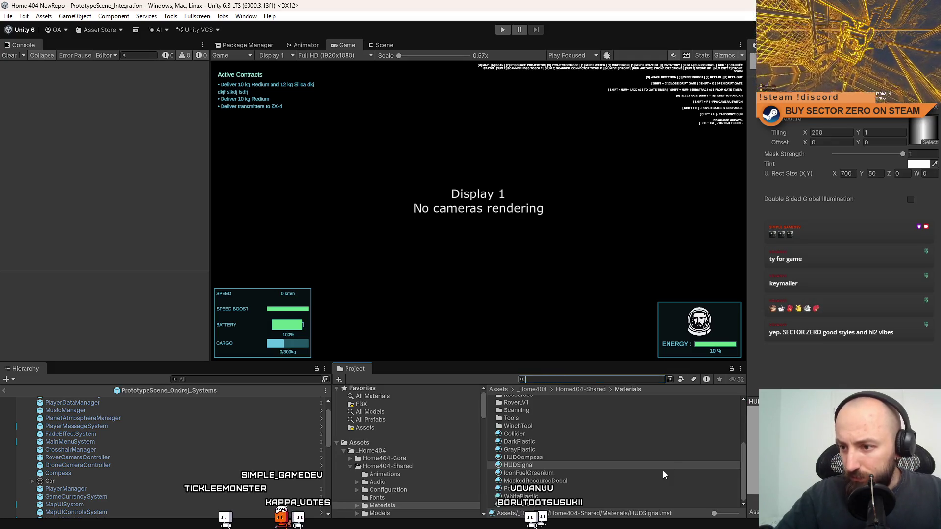
scroll(645, 464, up, 1)
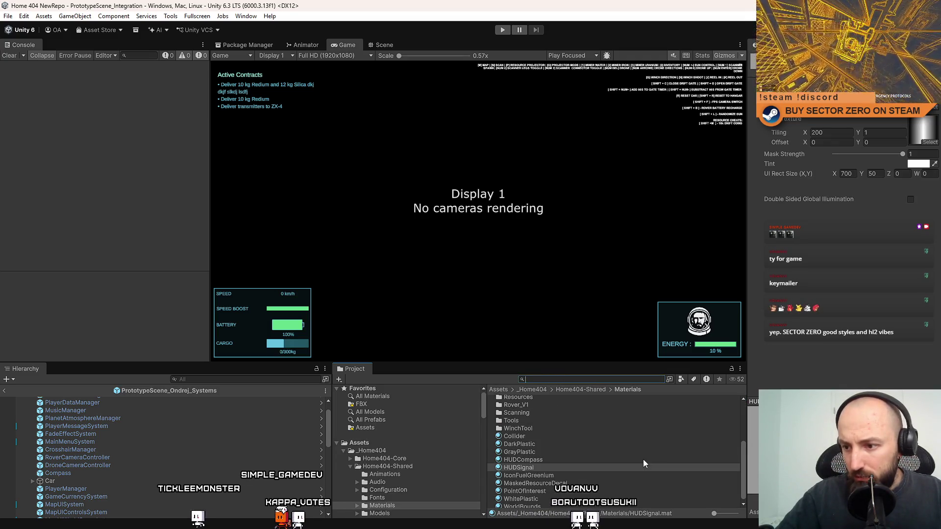
mouse_move(743, 441)
mouse_down()
mouse_move(747, 403)
mouse_move(739, 475)
mouse_up()
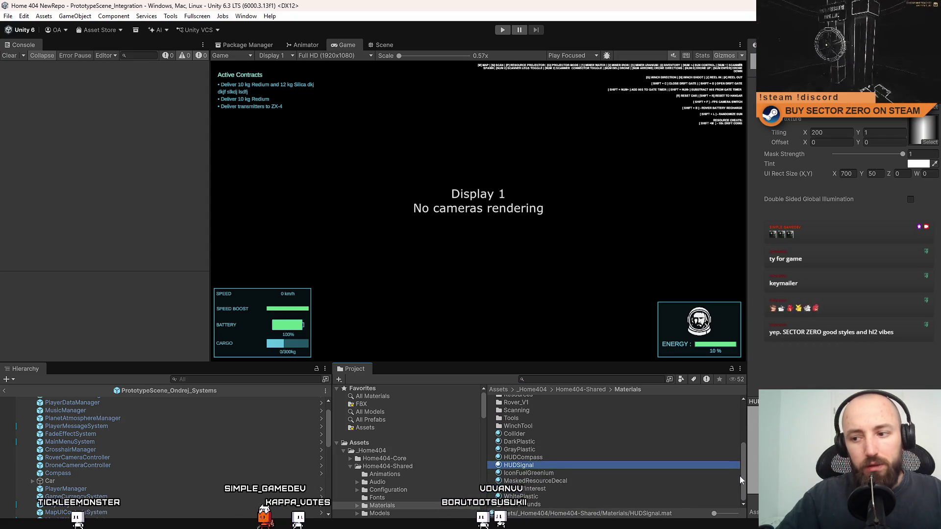
scroll(427, 461, down, 2)
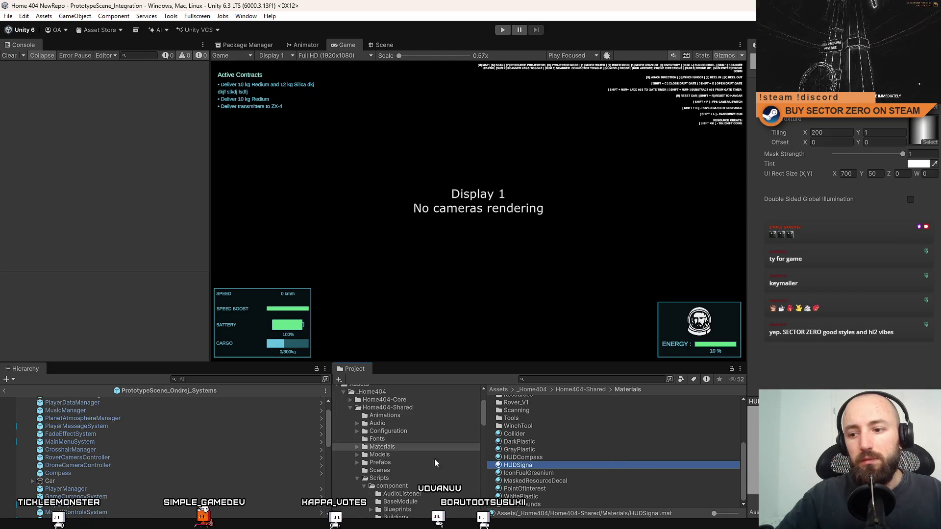
scroll(665, 459, up, 3)
scroll(610, 447, up, 1)
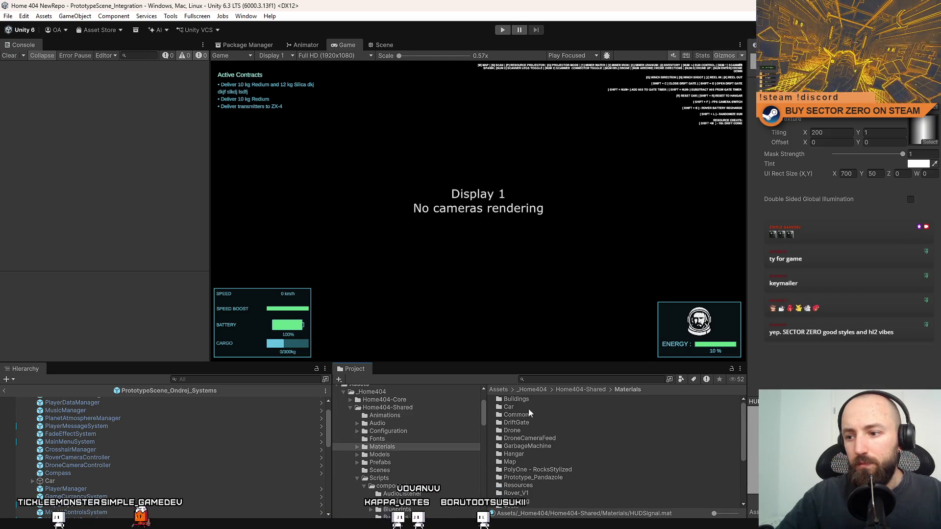
scroll(550, 488, down, 1)
Create a new folder named SignalReceiver inside Materials
scroll(637, 475, up, 2)
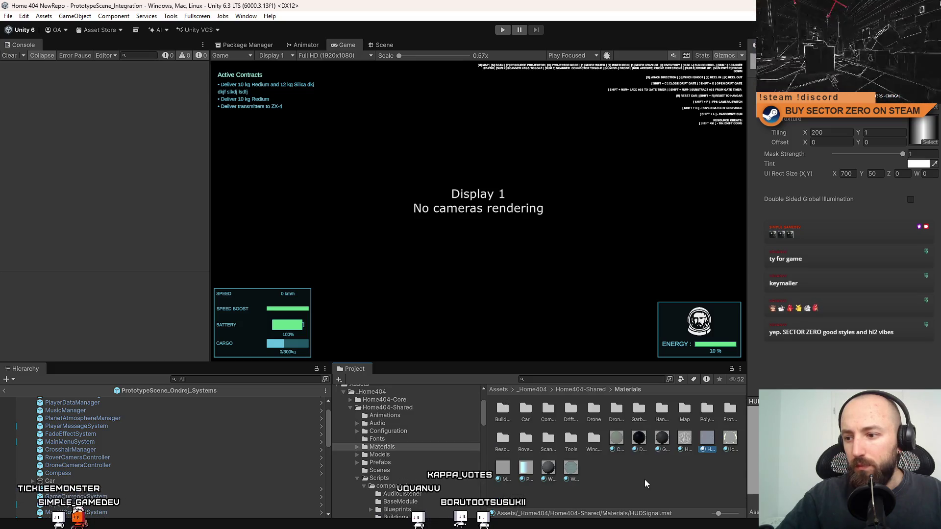
right_click(649, 483)
mouse_move(764, 206)
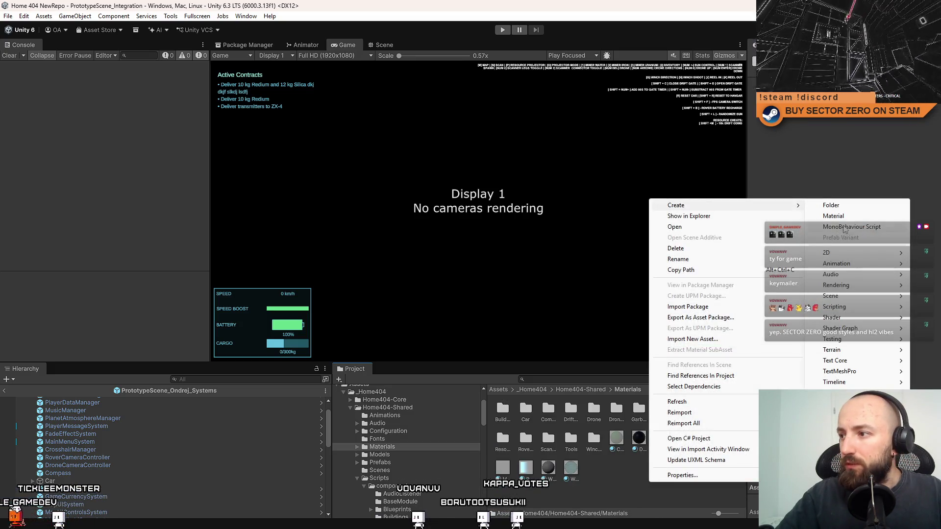
click(853, 206)
text(S)
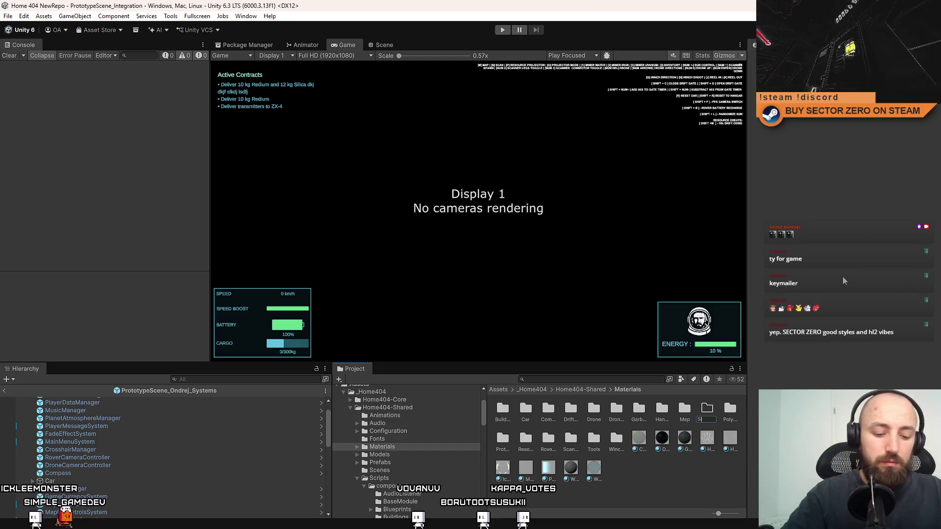
text(ignalReceiver)
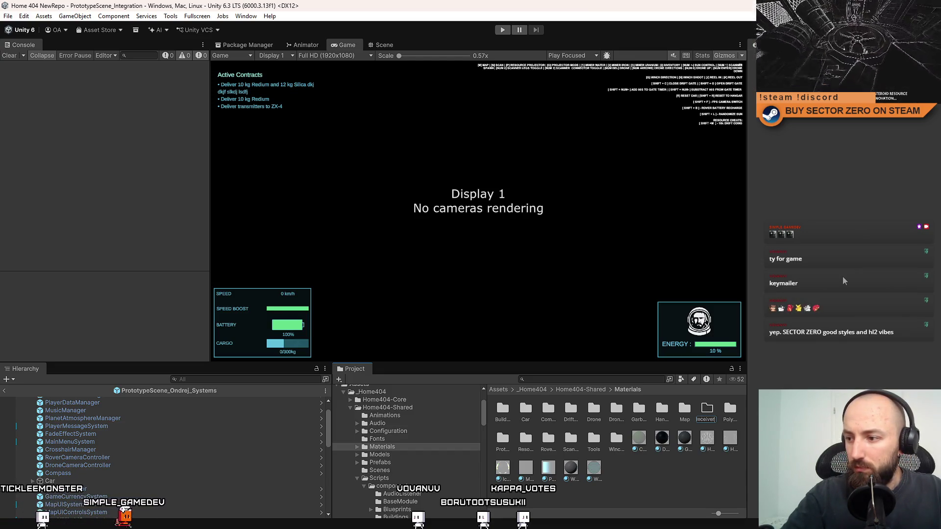
key(Return)
Move the HUDSignal material into the SignalReceiver folder and open that folder
ctrl+scroll(644, 459, down, 3)
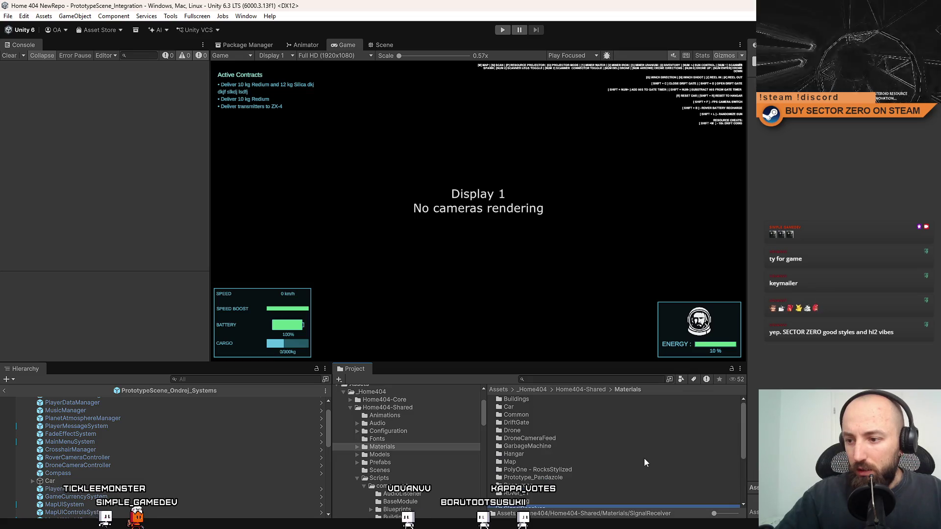
click(548, 458)
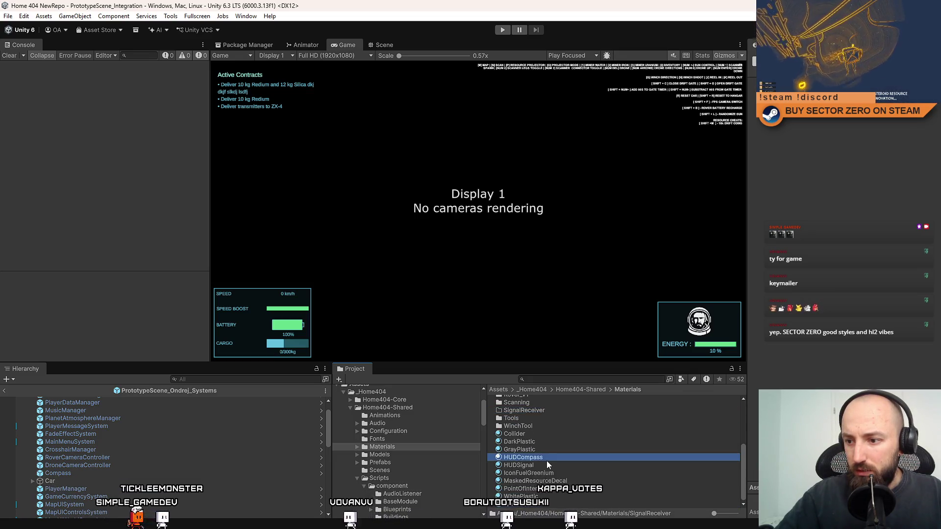
click(537, 466)
drag(542, 465, 540, 410)
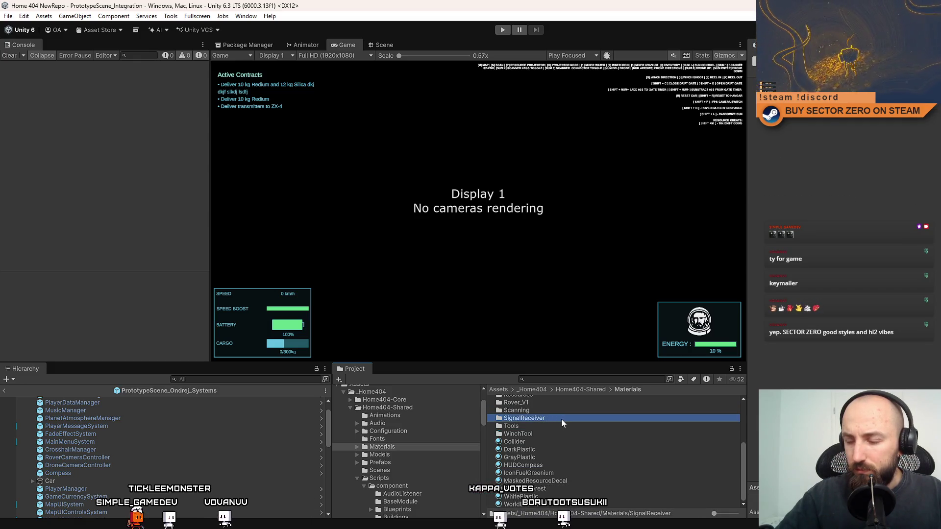
double_click(560, 418)
click(553, 402)
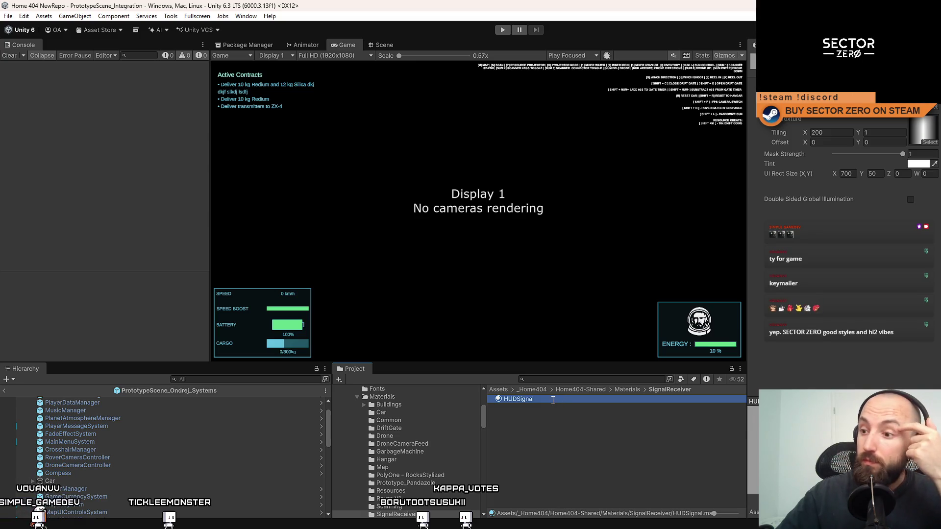
Rename the HUDSignal material in the Project window to HUDSignalStripeEffect
click(549, 399)
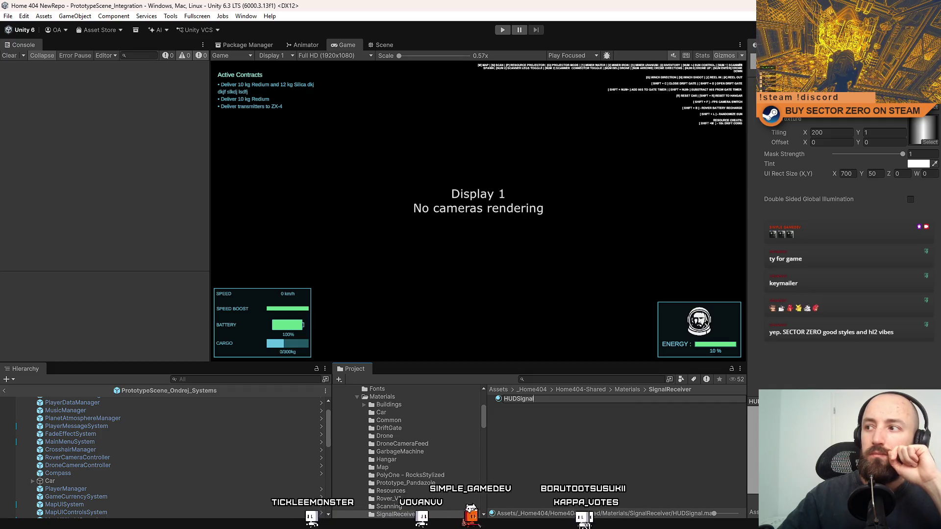
key(Return)
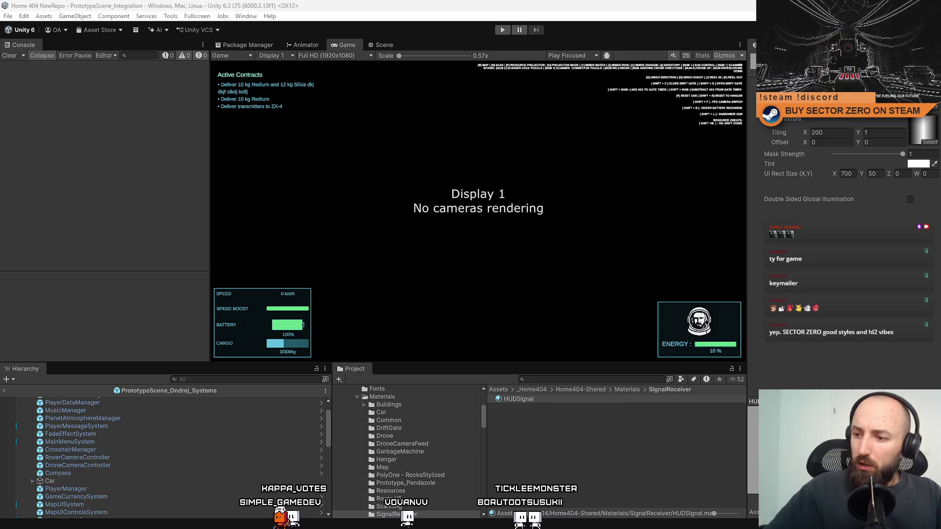
click(538, 402)
key(F2)
key(End)
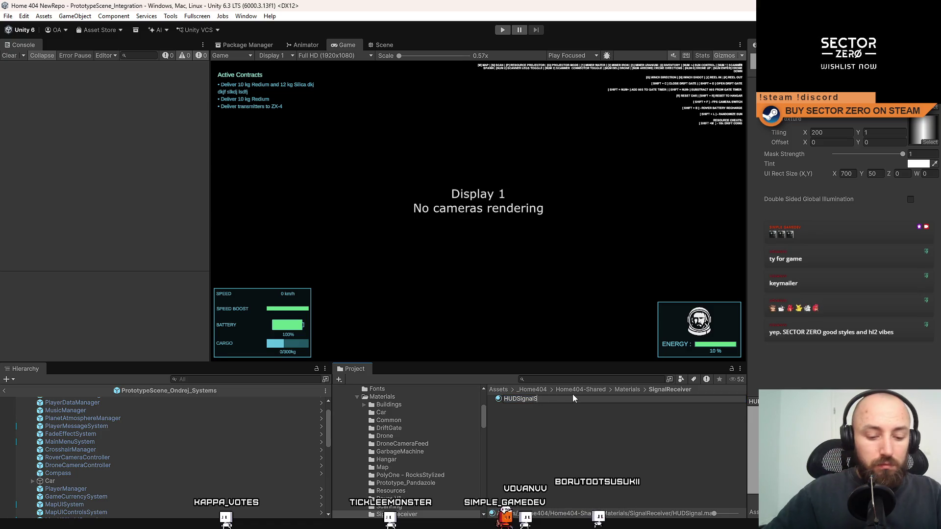
text(St)
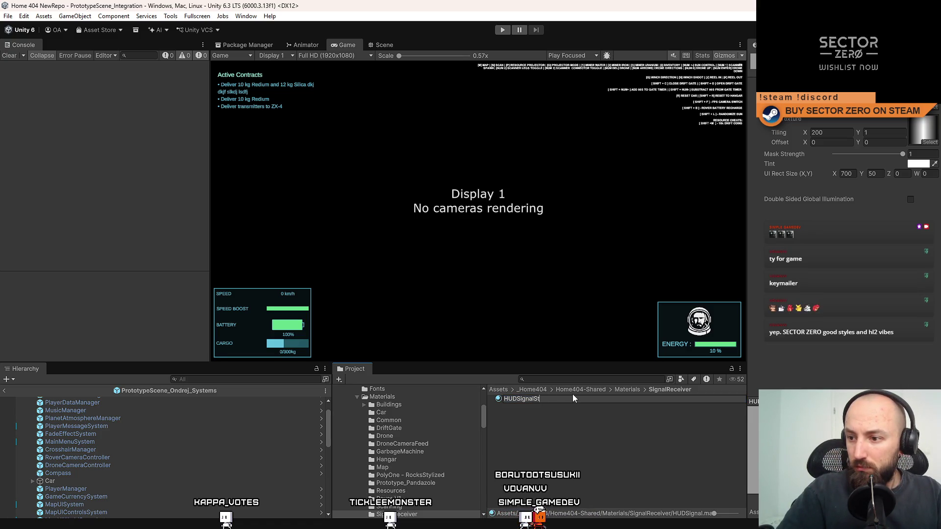
text(ripeEffec)
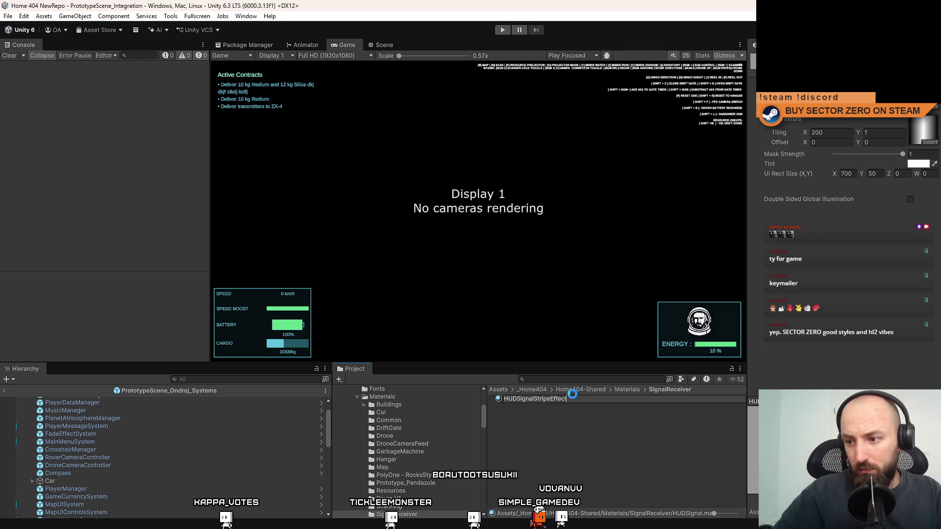
text(t)
key(Return)
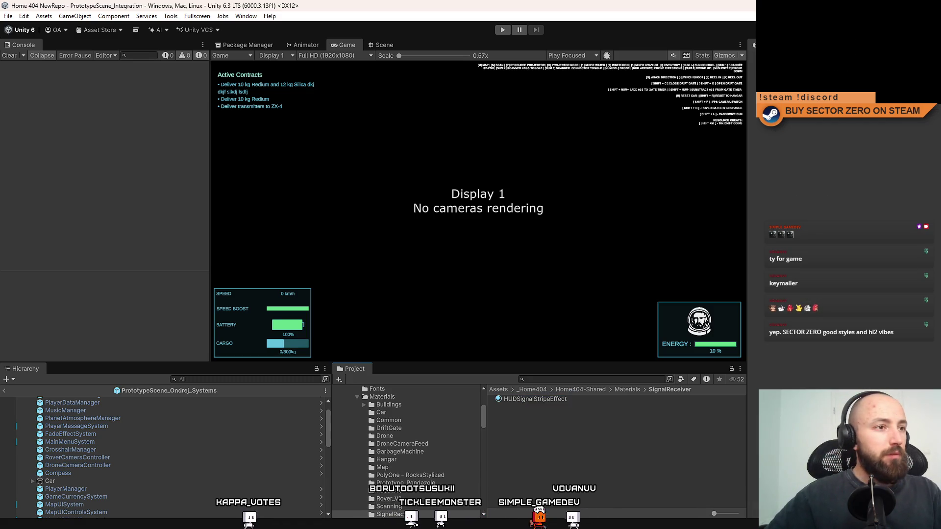
key(alt+Tab)
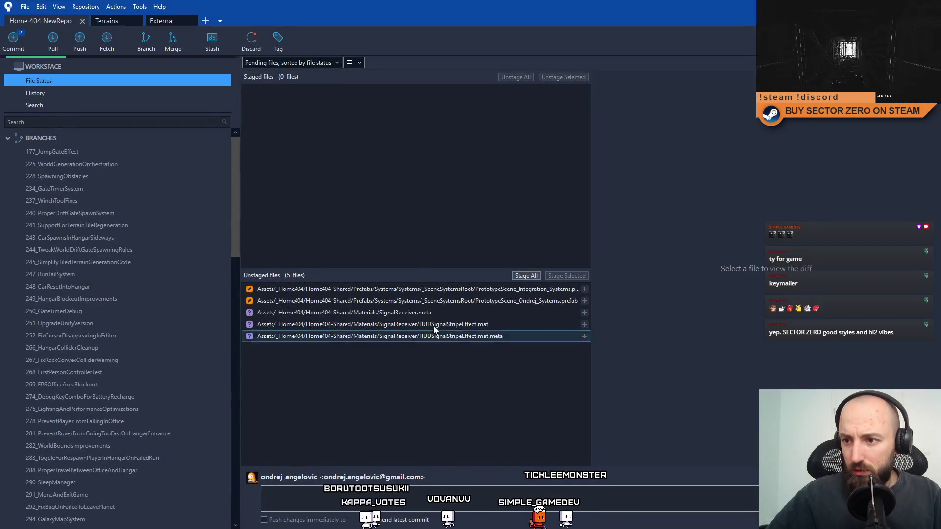
Stage the three SignalReceiver files, including the folder meta and HUDSignalStripeEffect.mat
shift+click(451, 337)
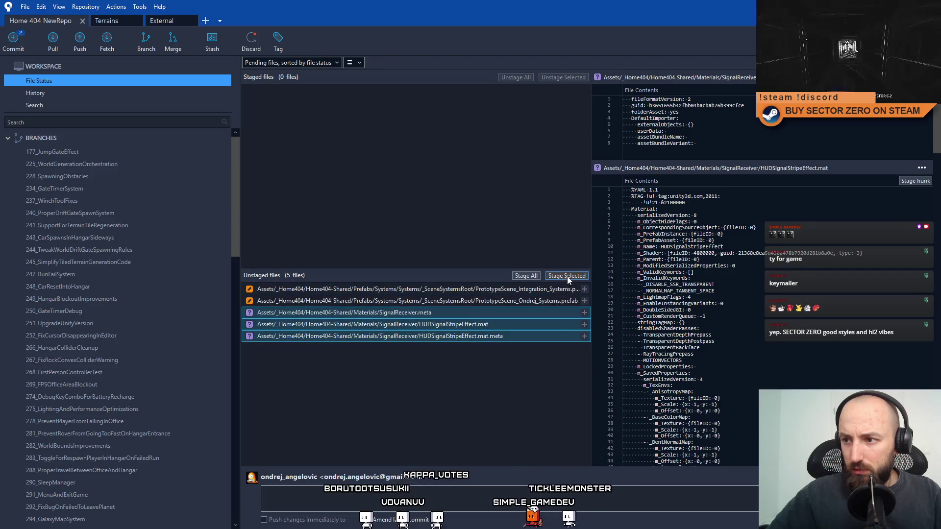
click(568, 275)
text(Signal image ma)
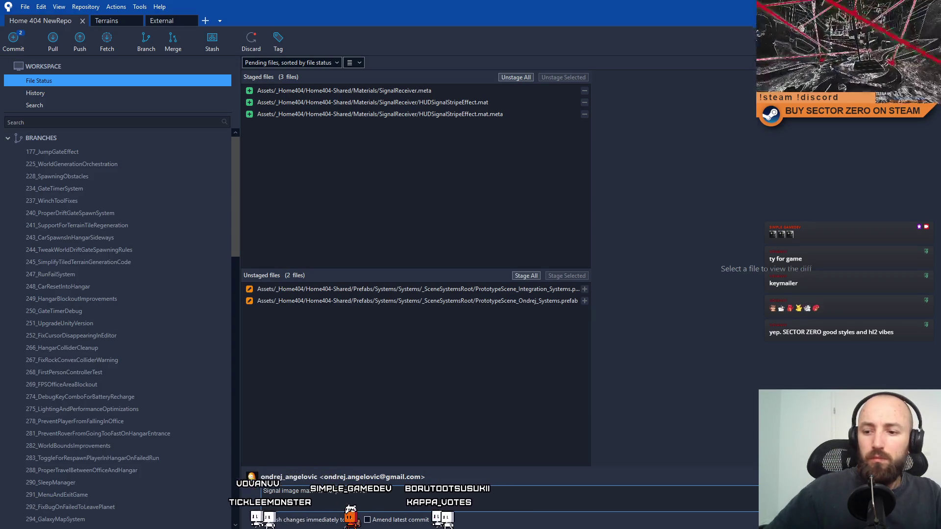
Commit the staged signal material files, then stage both scene-systems prefabs
key(ctrl+Return)
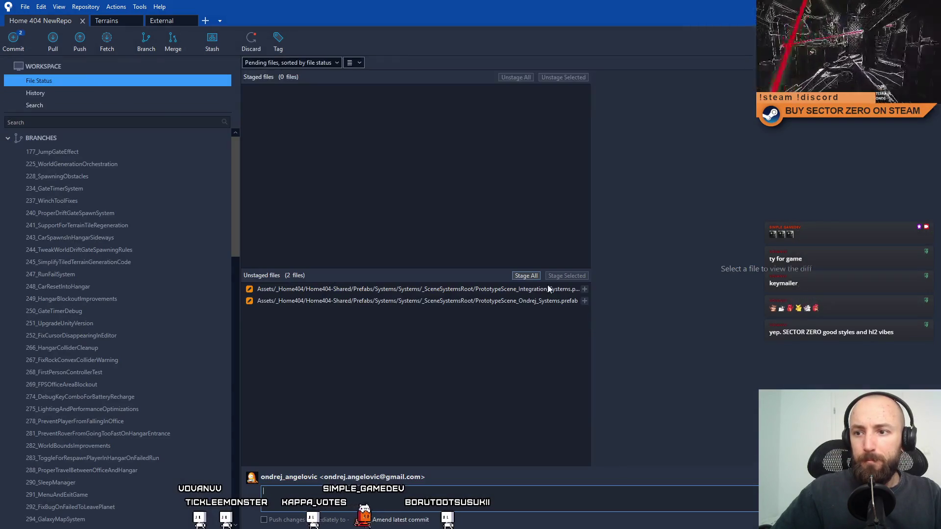
click(543, 290)
shift+click(541, 300)
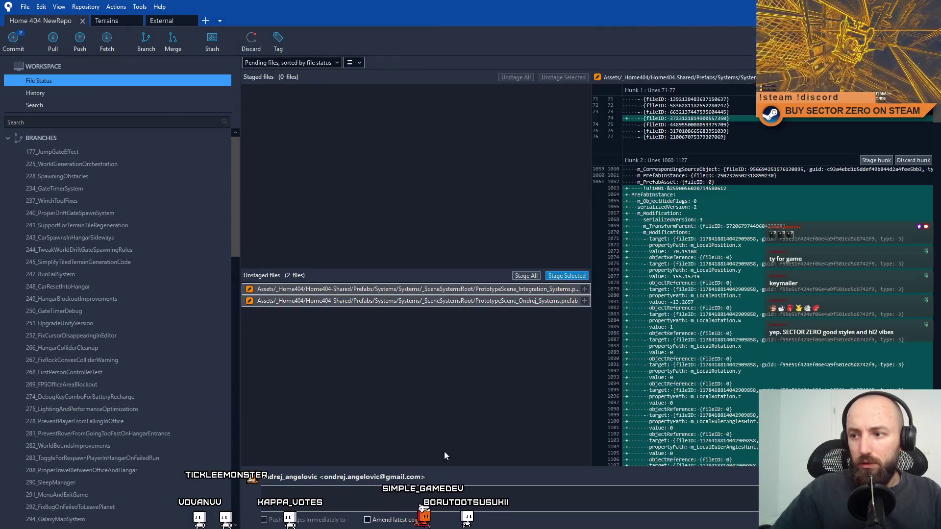
key(ctrl+shift+a)
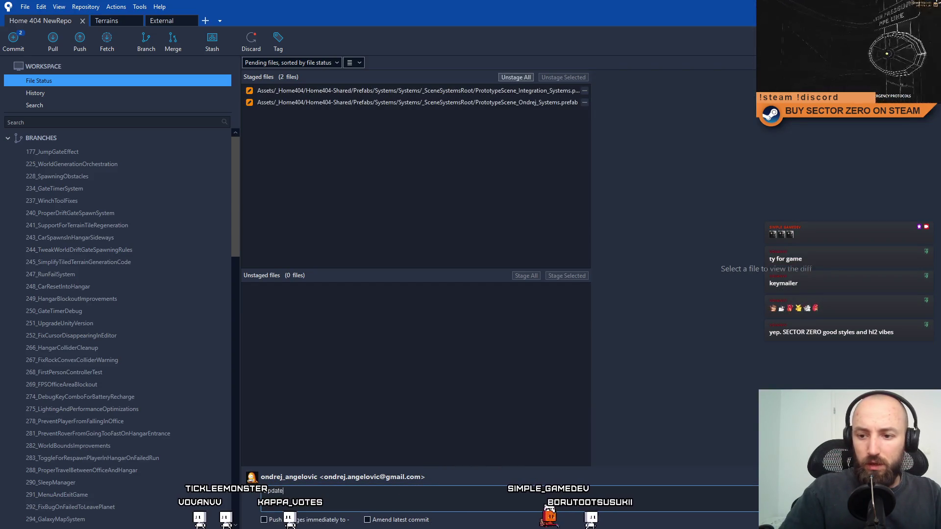
Commit the prefabs as 'Updated Integration & Ondrej systems with Signal Receiver system'
text(d In)
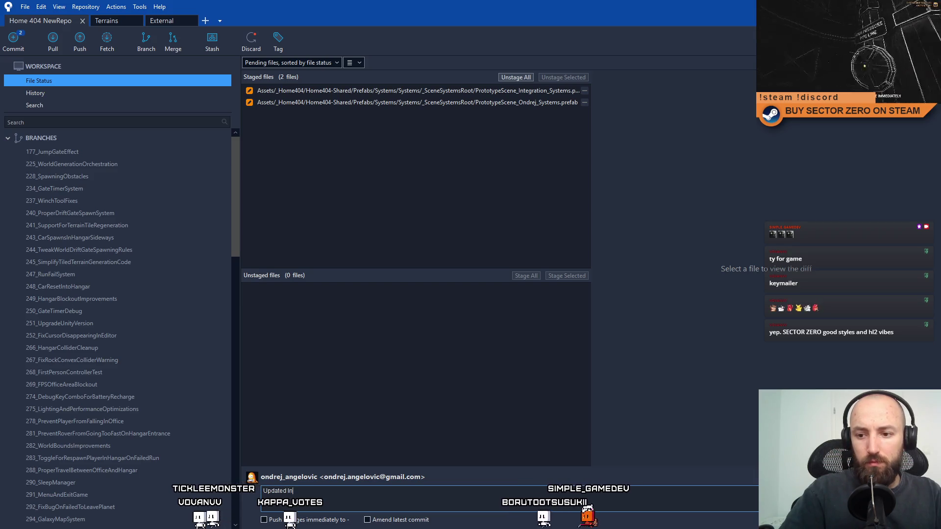
text(tegration & )
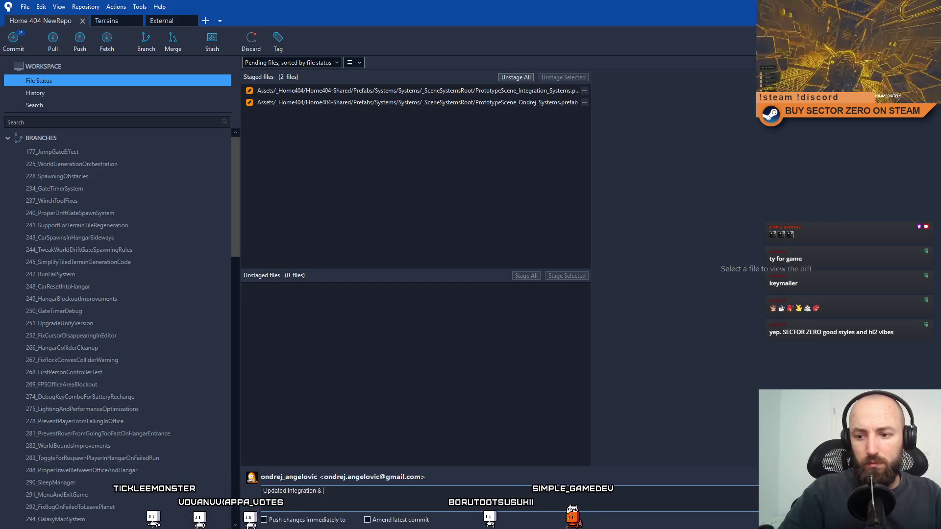
text(Ondrej systems with )
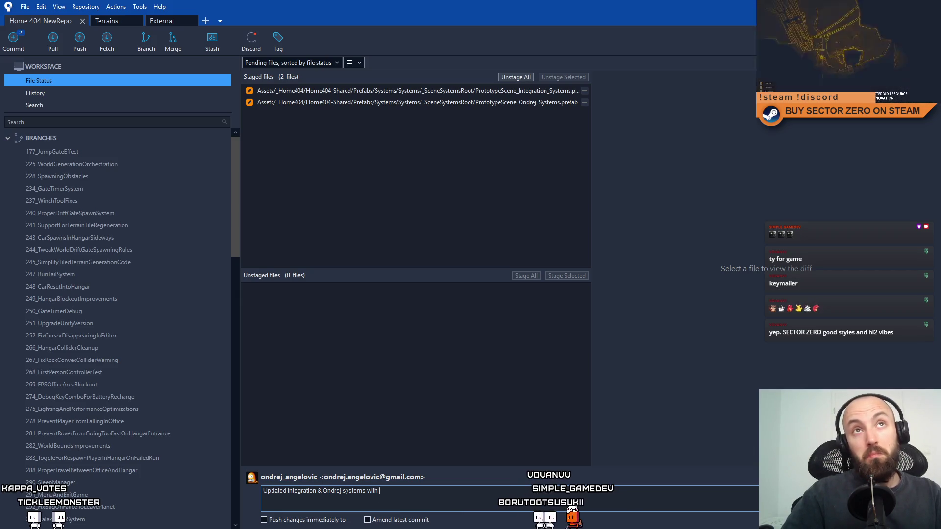
text(Si)
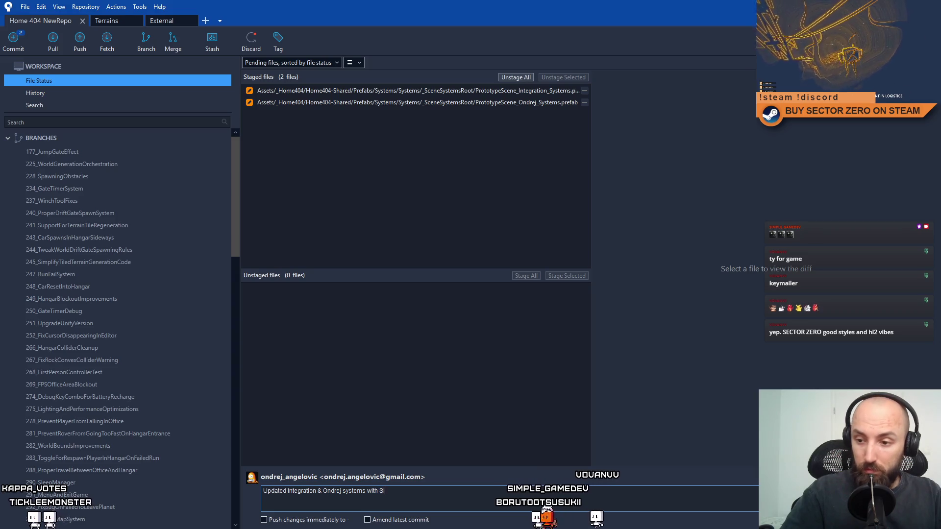
text(gnal Receive)
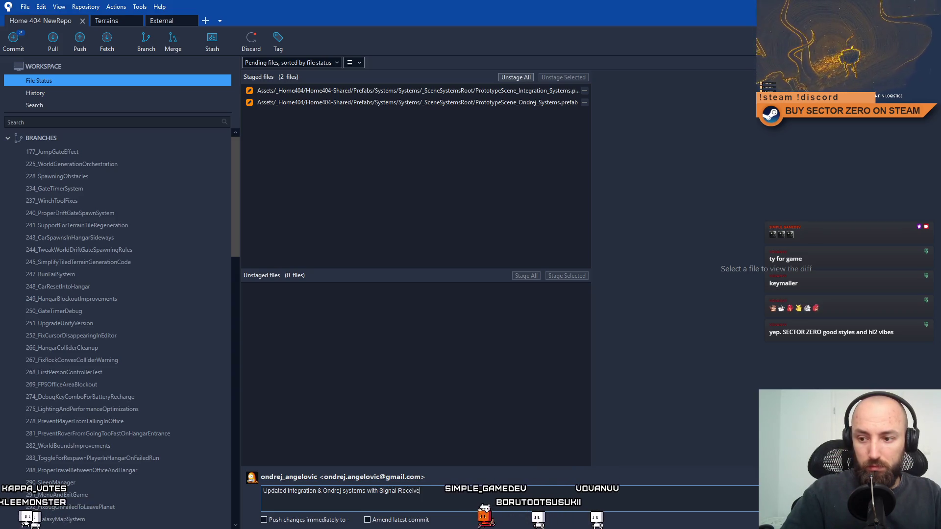
text(r system)
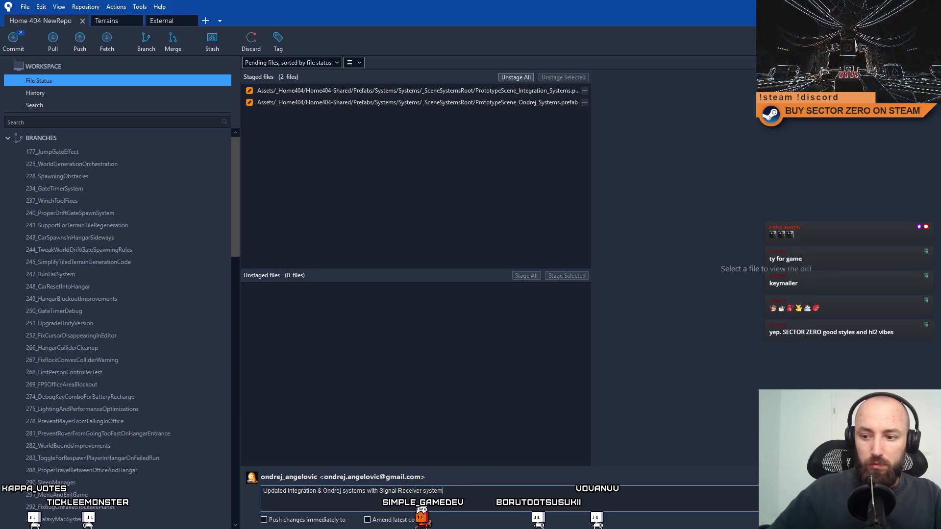
key(ctrl+Return)
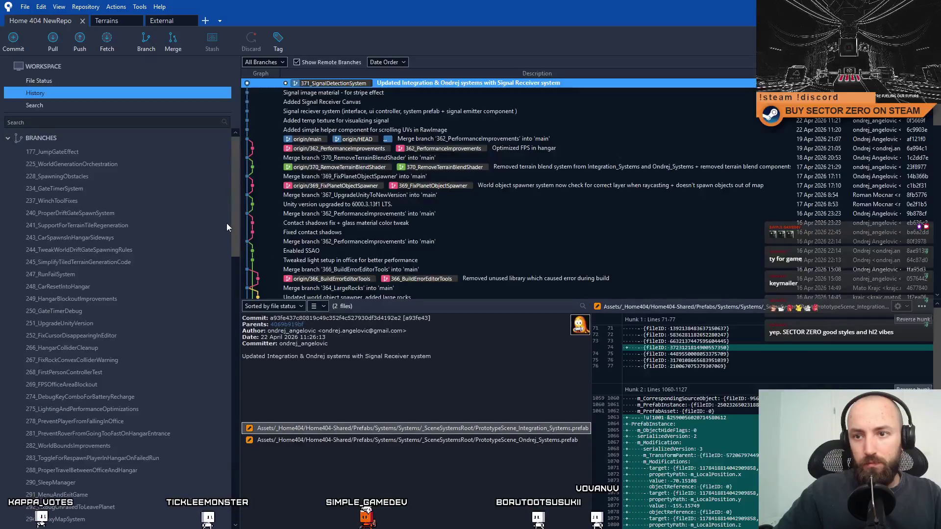
Push the 371_SignalDetectionSystem branch to the origin remote
mouse_move(236, 226)
mouse_down()
mouse_move(246, 511)
mouse_move(238, 254)
mouse_up()
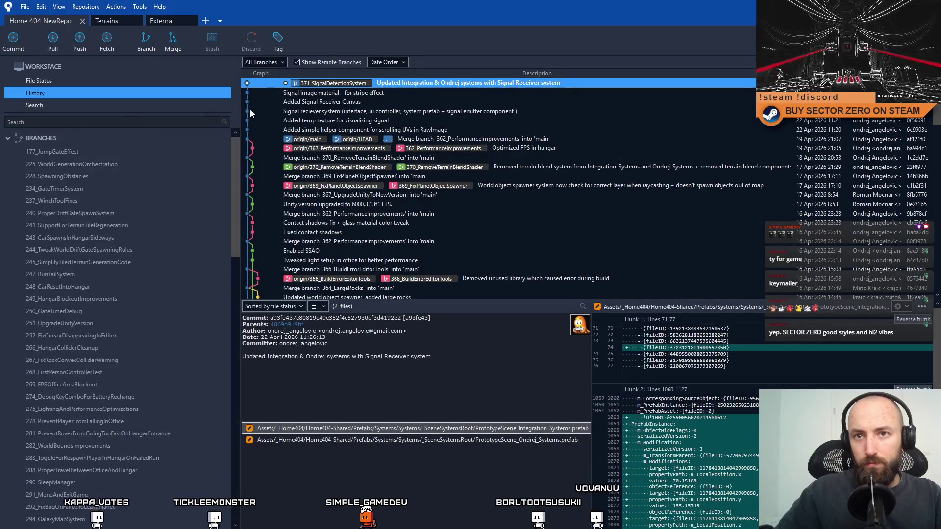
click(78, 44)
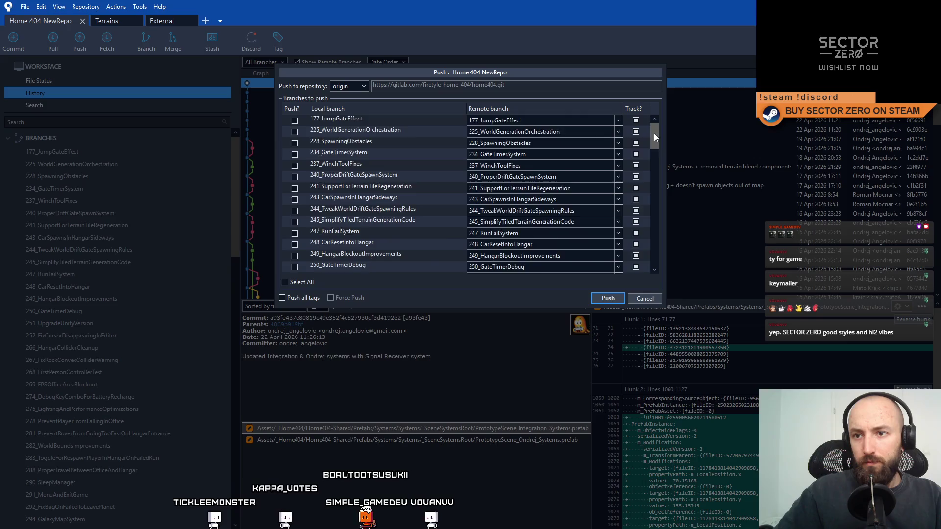
drag(654, 133, 667, 266)
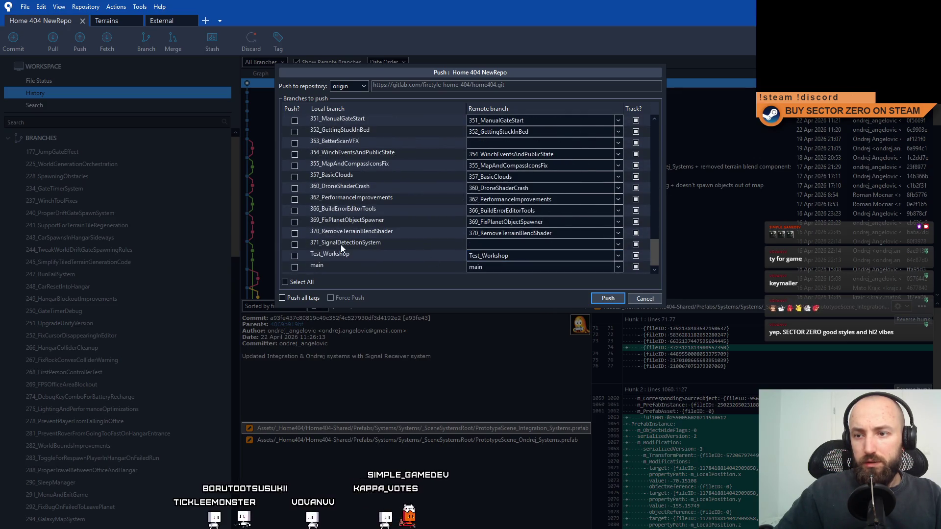
click(295, 245)
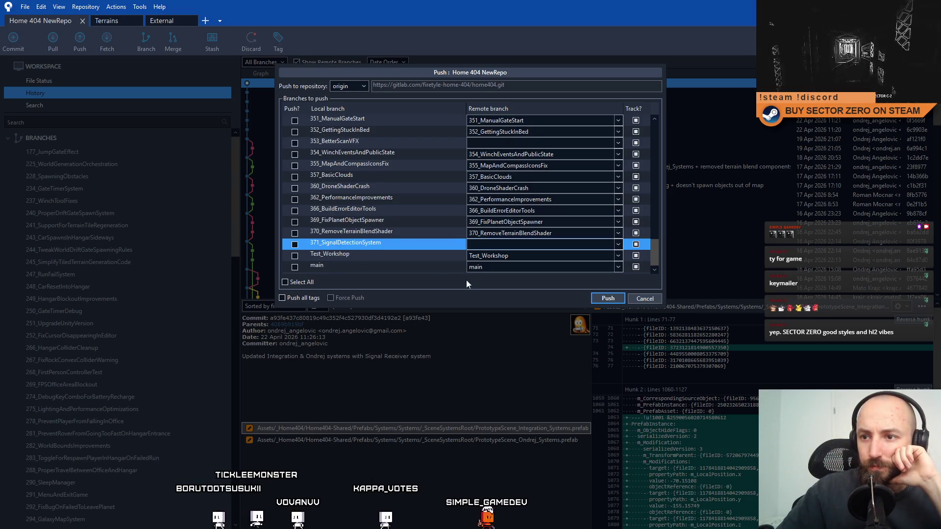
click(609, 297)
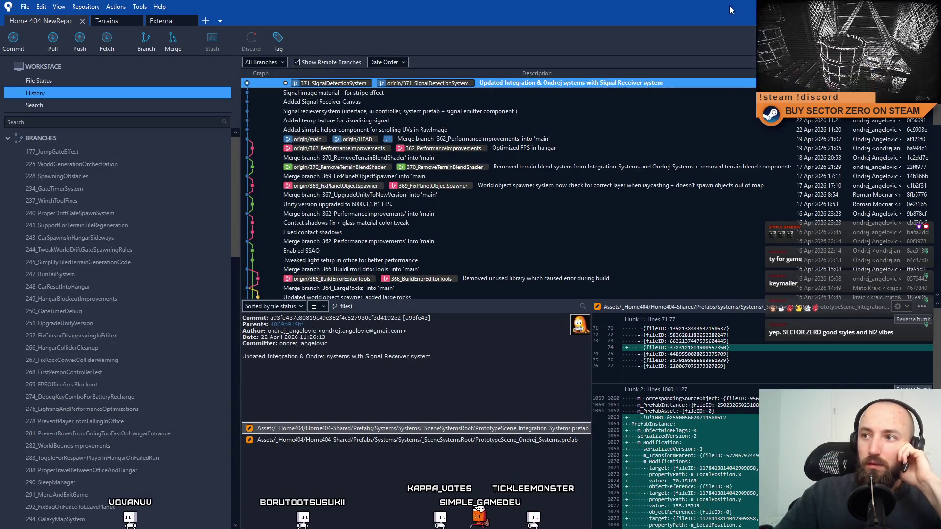
Switch from Sourcetree to the Unity editor with its empty Game view
key(alt+Tab)
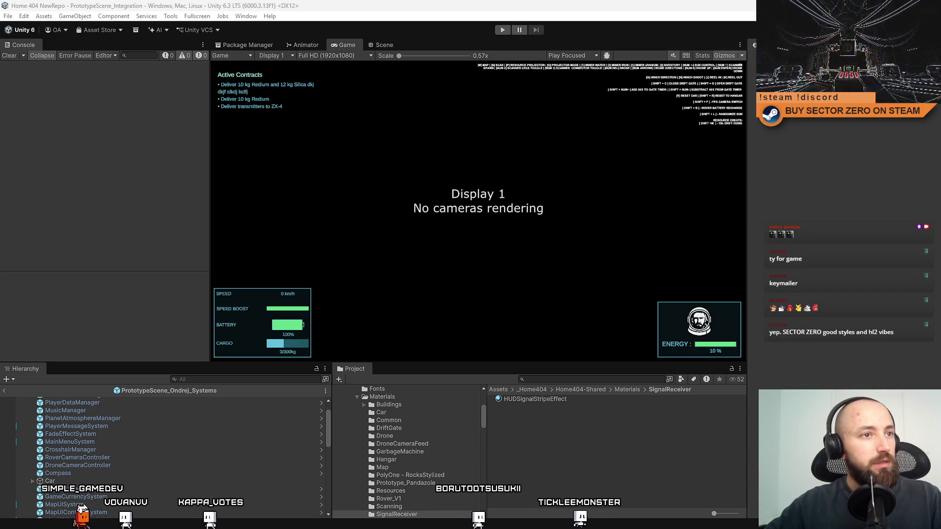
Hide the Unity editor to reveal the Windows desktop
key(super+d)
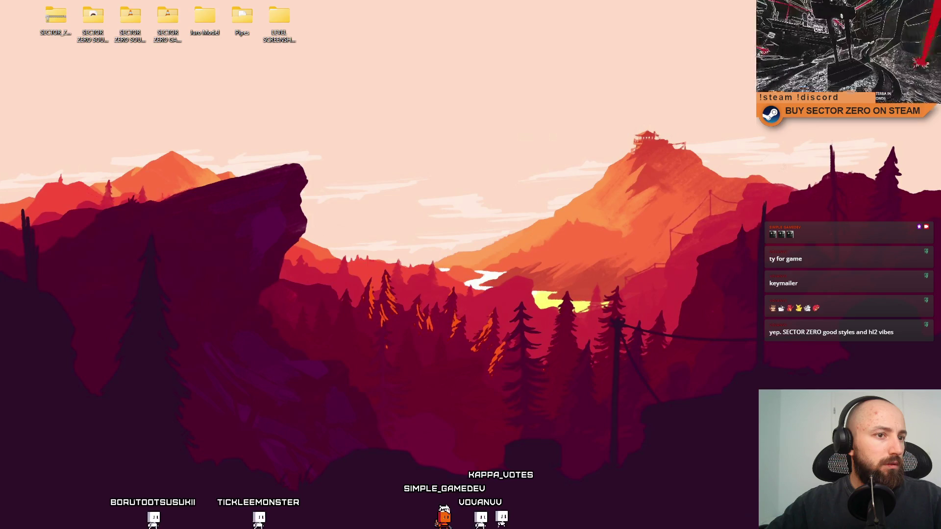
Check out main and pull it so the 371_SignalDetectionSystem merge tops the history
key(alt+Tab)
drag(625, 104, 627, 104)
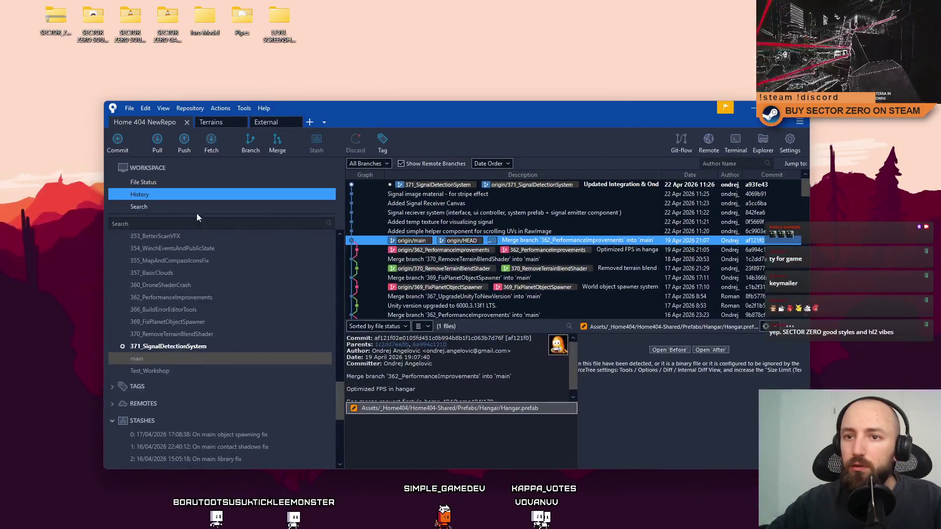
double_click(154, 363)
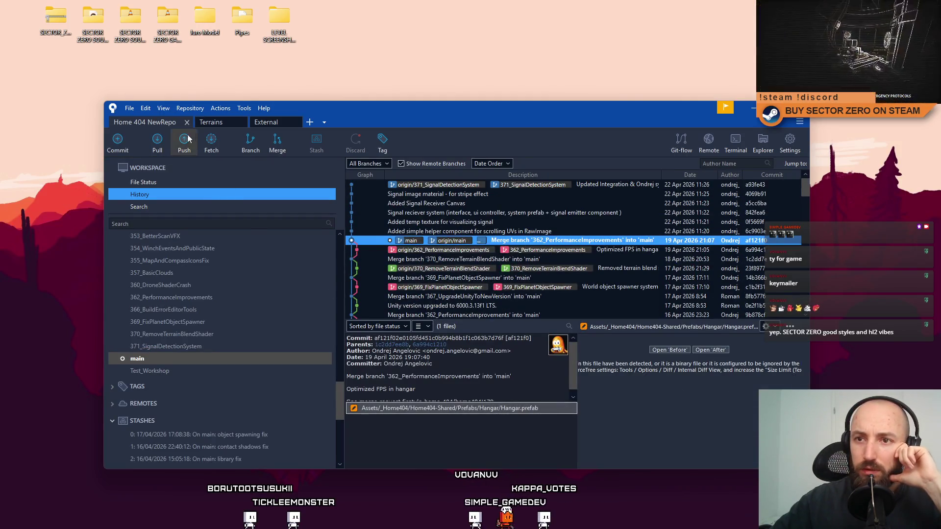
click(157, 142)
click(564, 290)
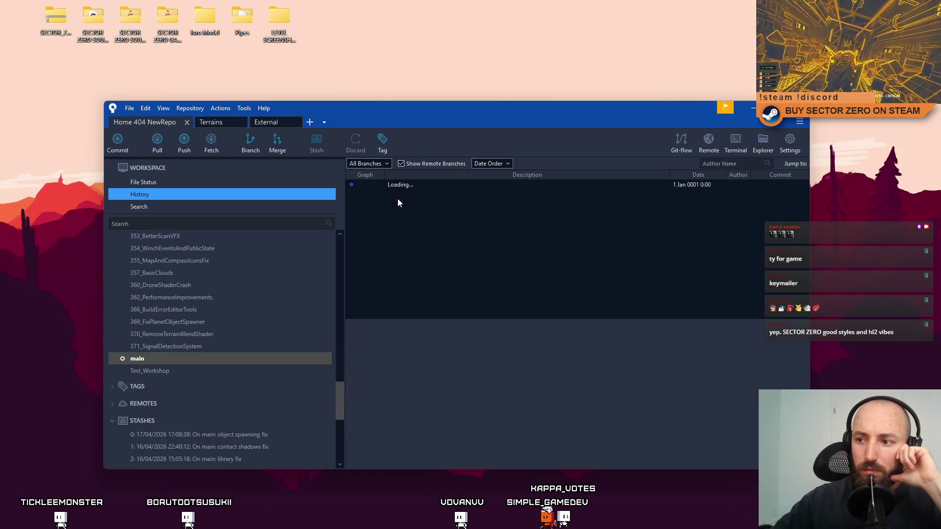
scroll(455, 241, up, 3)
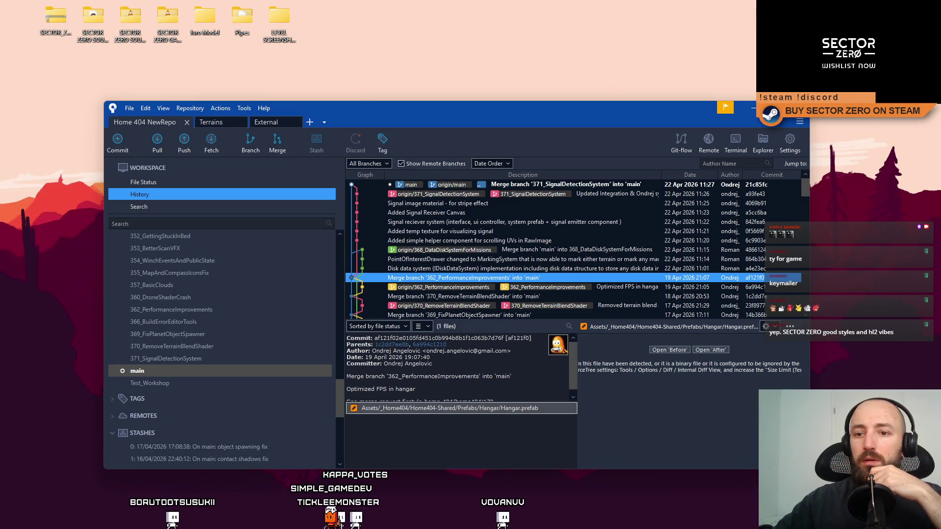
Minimise Sourcetree to the desktop with Win+D
key(super+d)
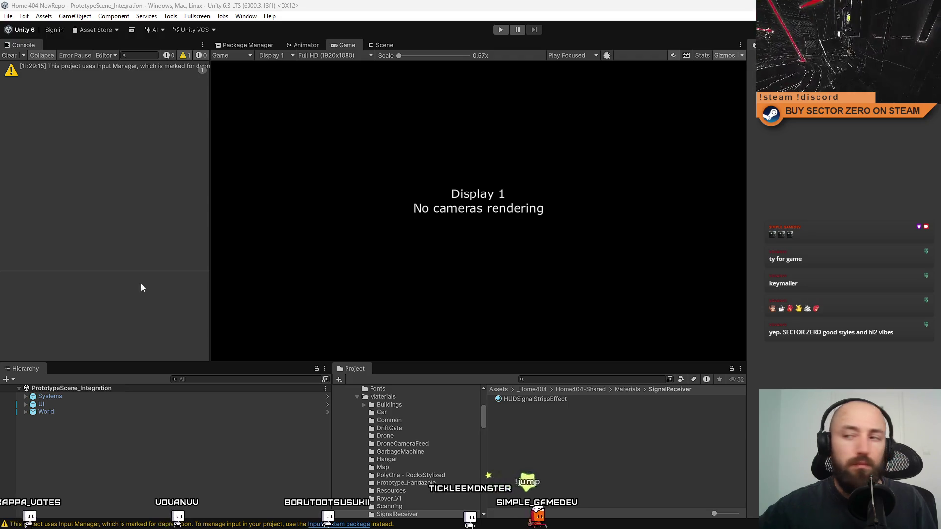
Enter play mode, start the game and walk through the corridor to the Contract Terminal
click(500, 30)
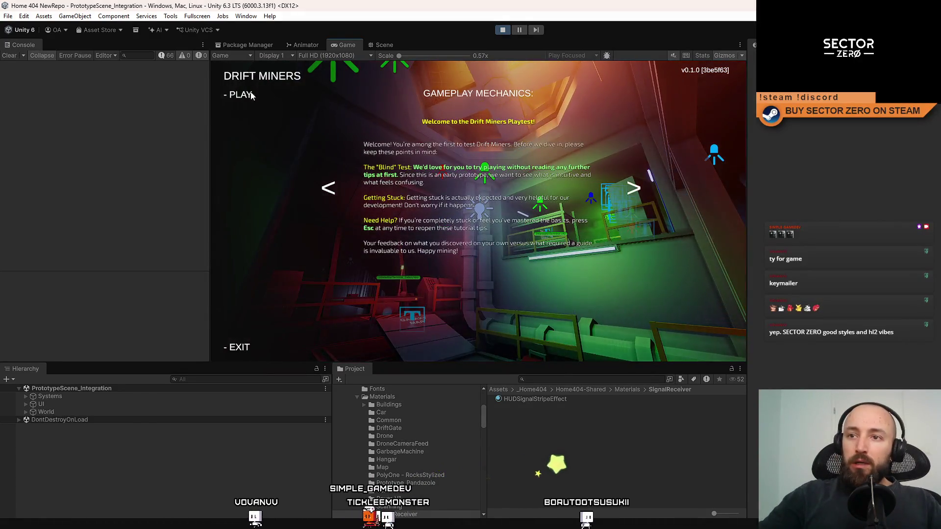
click(242, 96)
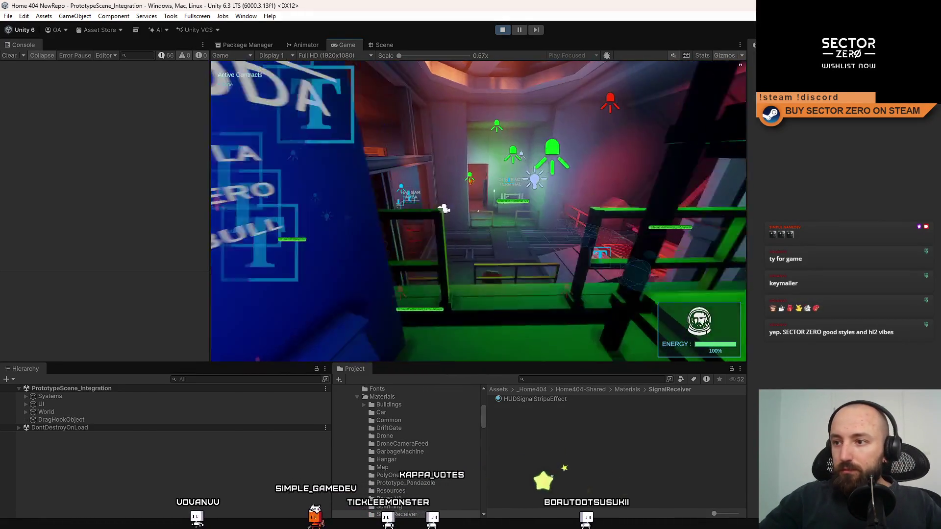
key(w)
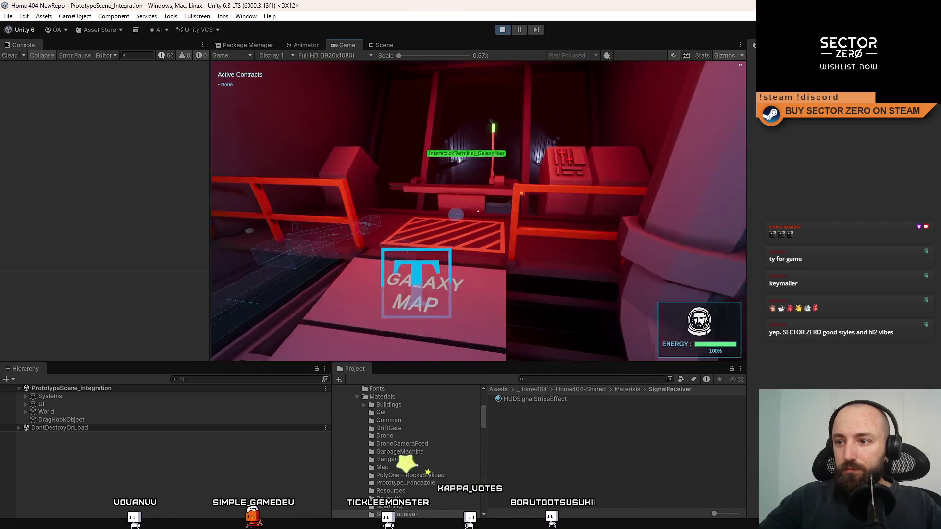
key(w)
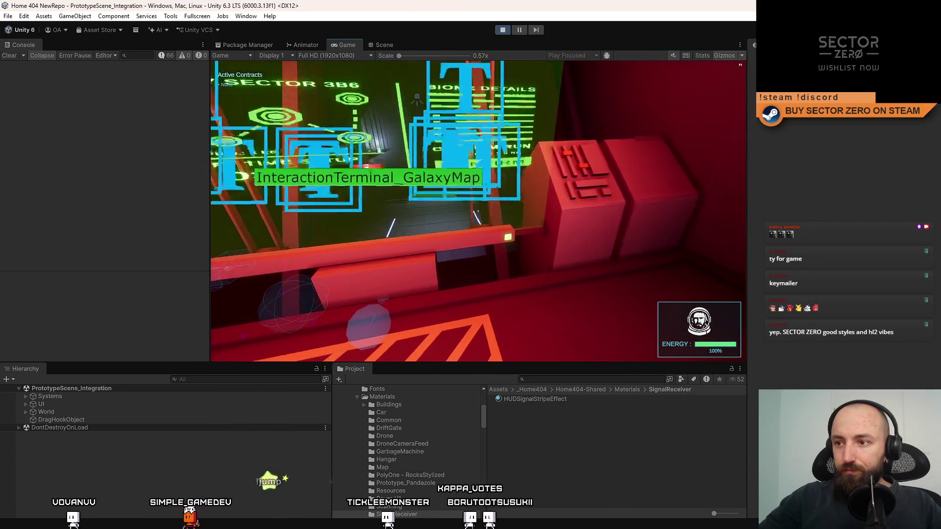
key(w)
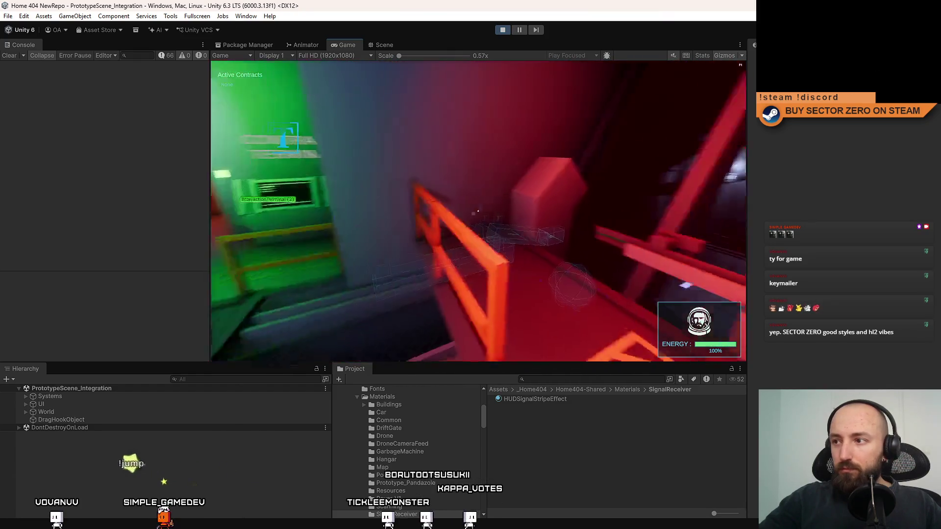
key(w)
Sign the Space Mint silver and WarFirst titanium delivery contracts, then resume play
key(e)
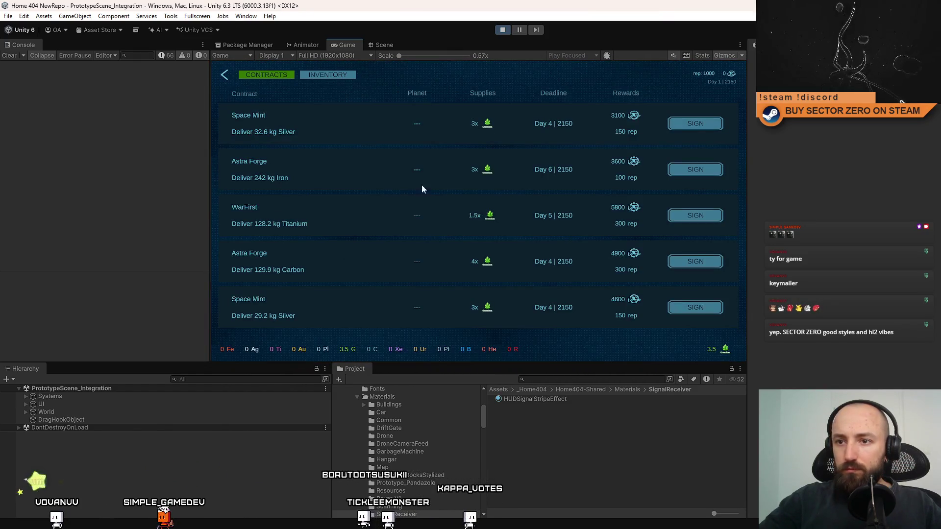
click(693, 128)
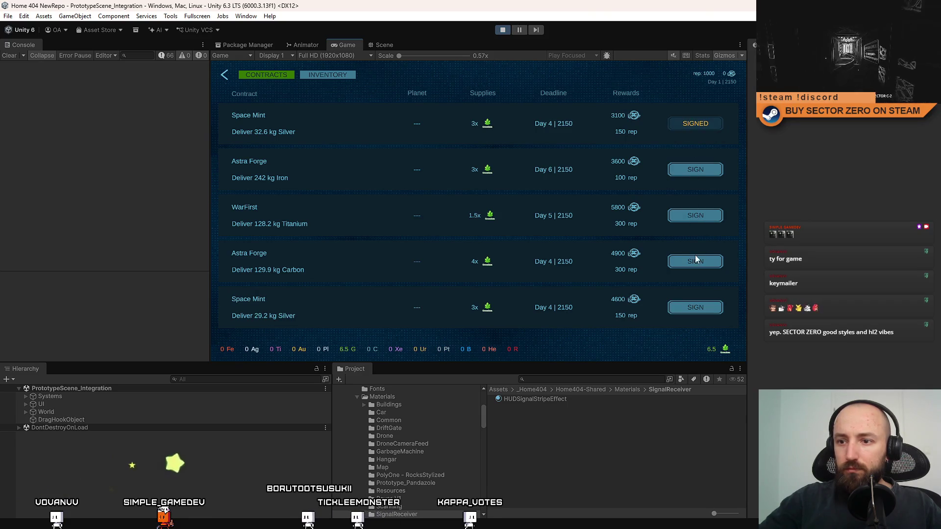
click(701, 219)
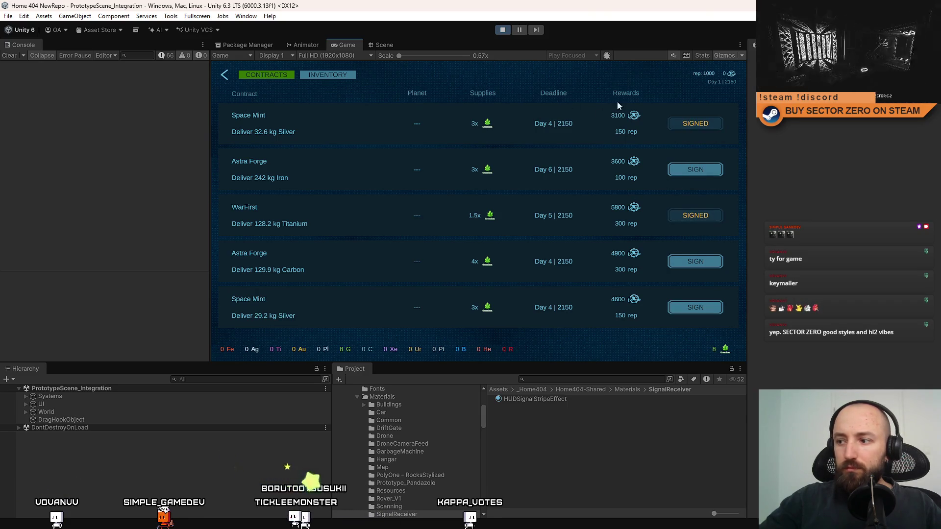
click(225, 76)
Drive the rover from the hangar through the red drift gate into the purple desert
key(w)
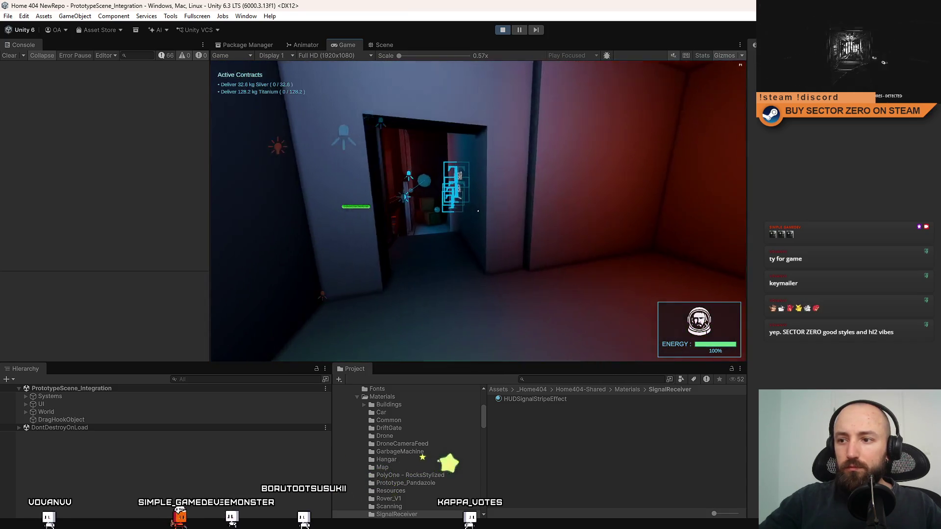
key(w)
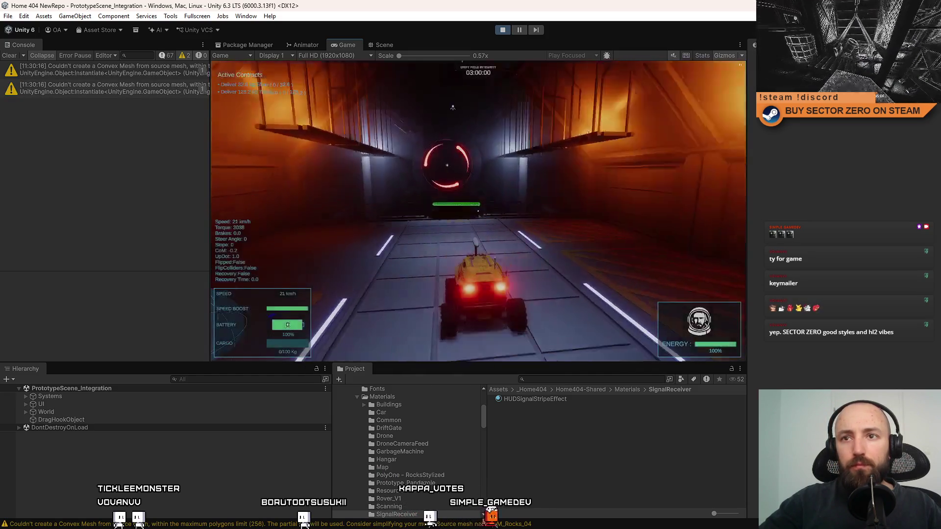
key(s)
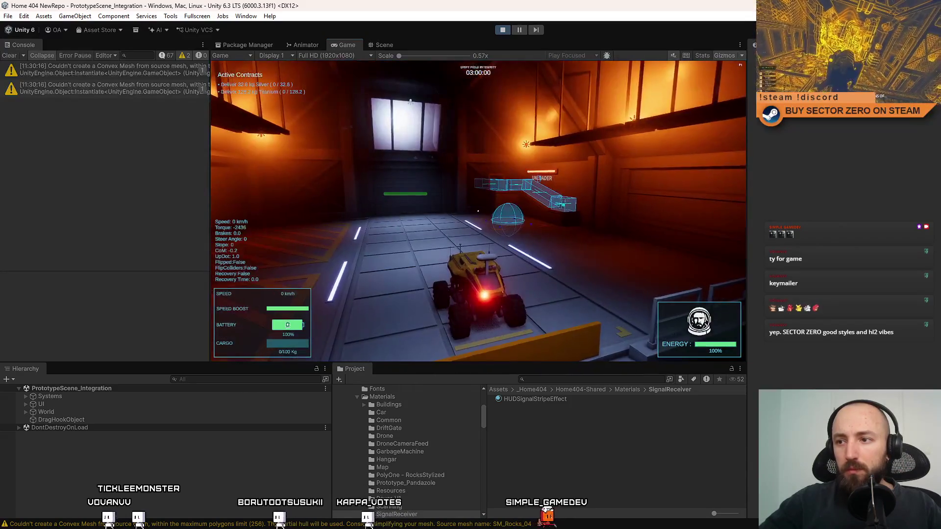
key(w)
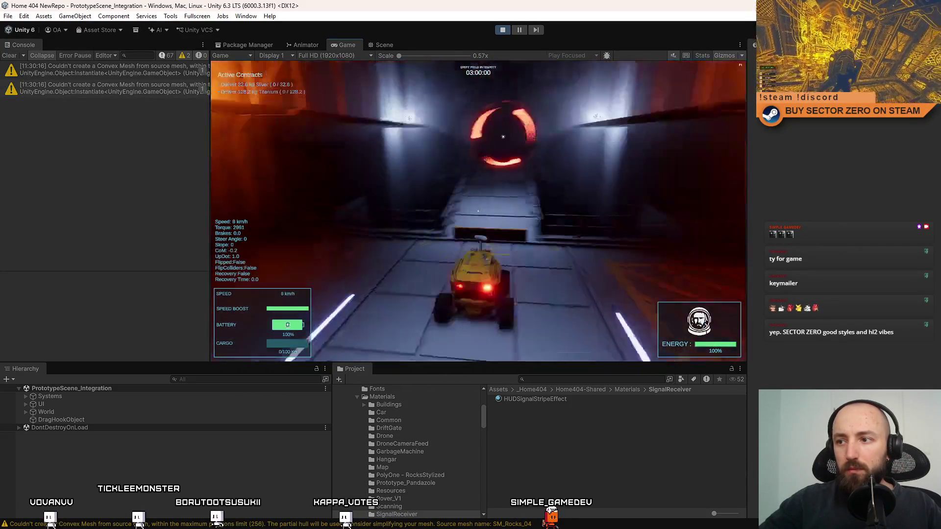
key(shift)
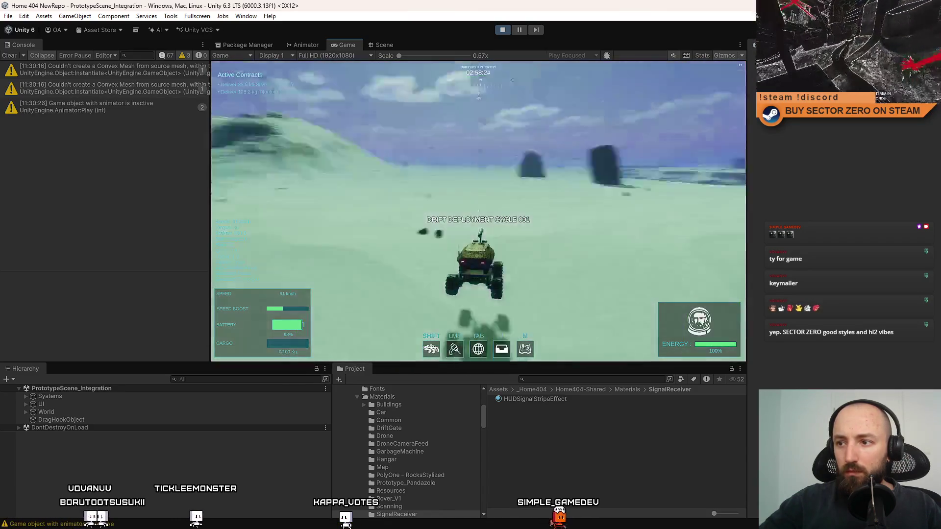
key(shift)
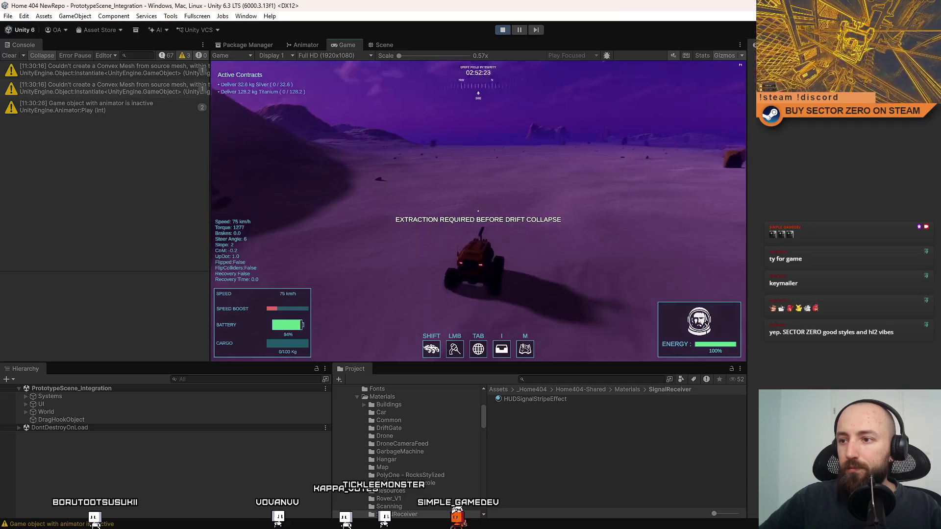
Pause the play-test and clear the console warnings
key(Escape)
key(Escape)
click(519, 29)
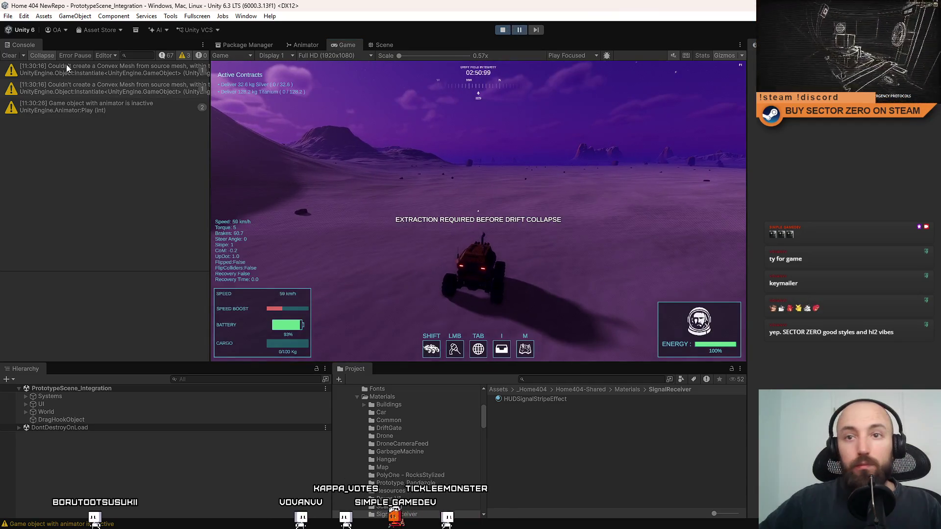
click(9, 56)
Switch to the Scene view and search the Project assets for 'emitter'
click(374, 46)
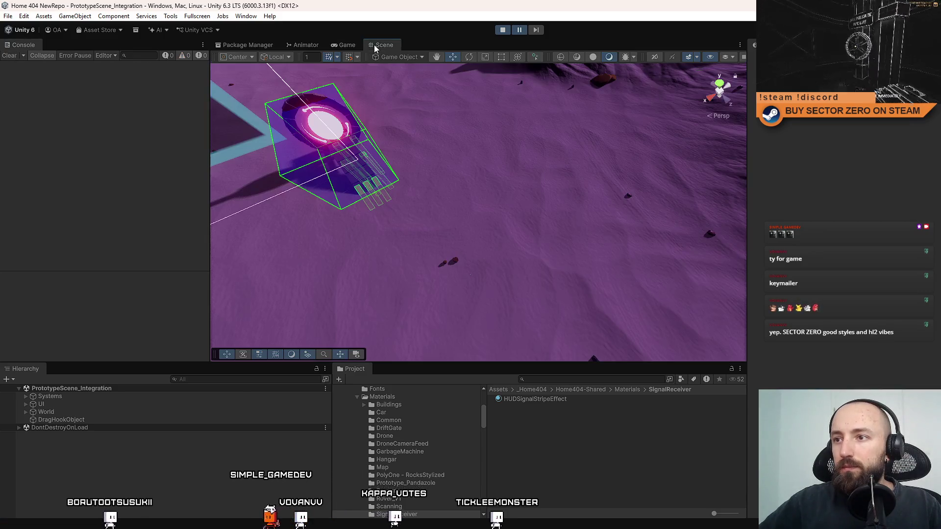
drag(741, 175, 507, 363)
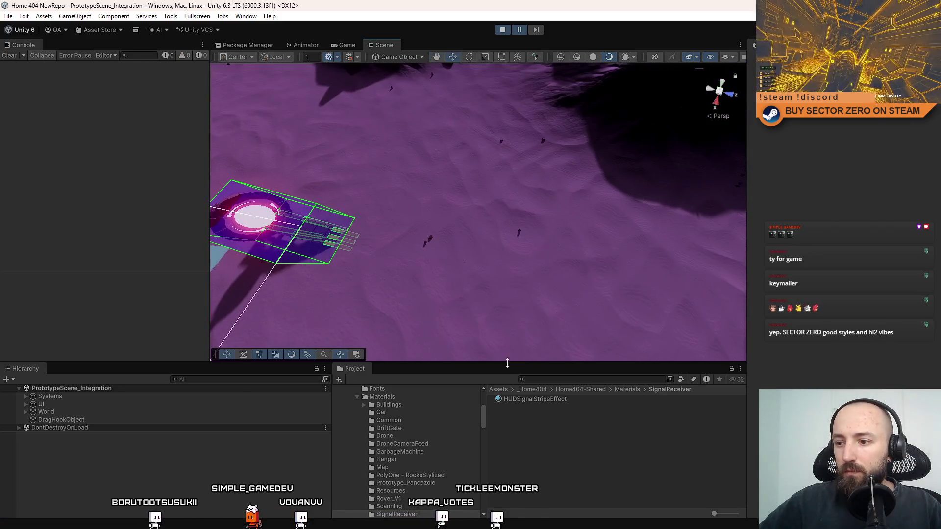
click(567, 380)
text(e)
key(BackSpace)
key(BackSpace)
text(mp)
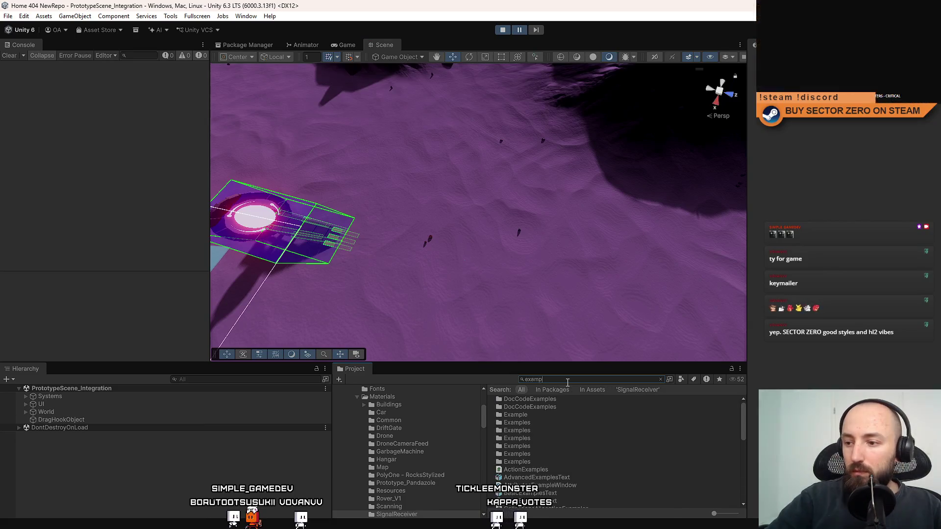
text(mi)
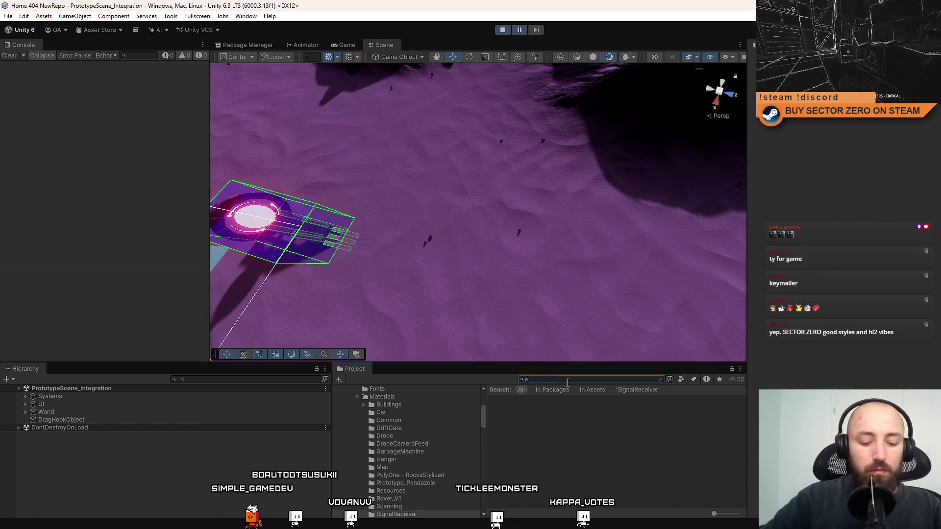
text(mitter)
Drag the Example_SignalEmitter prefab into the desert and duplicate it
click(541, 399)
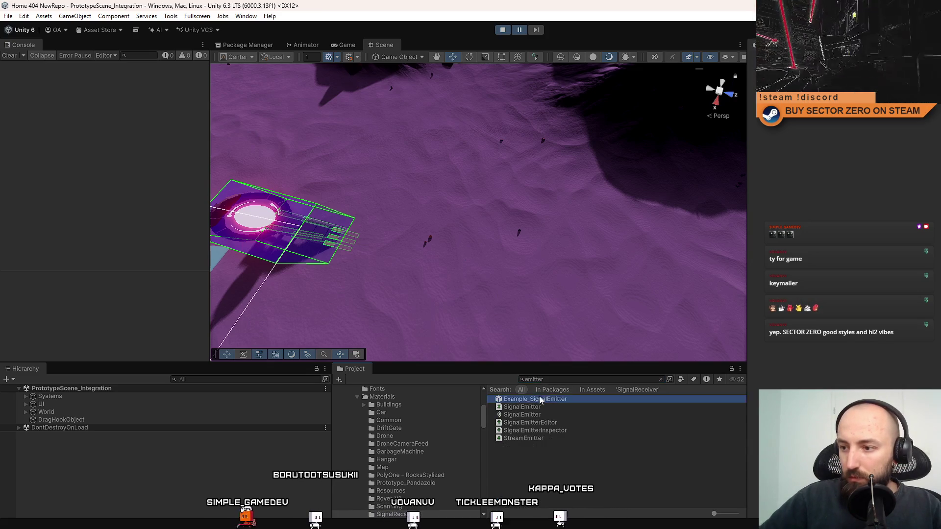
mouse_move(540, 400)
mouse_down()
mouse_move(456, 263)
mouse_move(601, 254)
mouse_move(336, 190)
mouse_move(399, 193)
mouse_move(399, 167)
mouse_move(365, 259)
mouse_up()
key(ctrl+d)
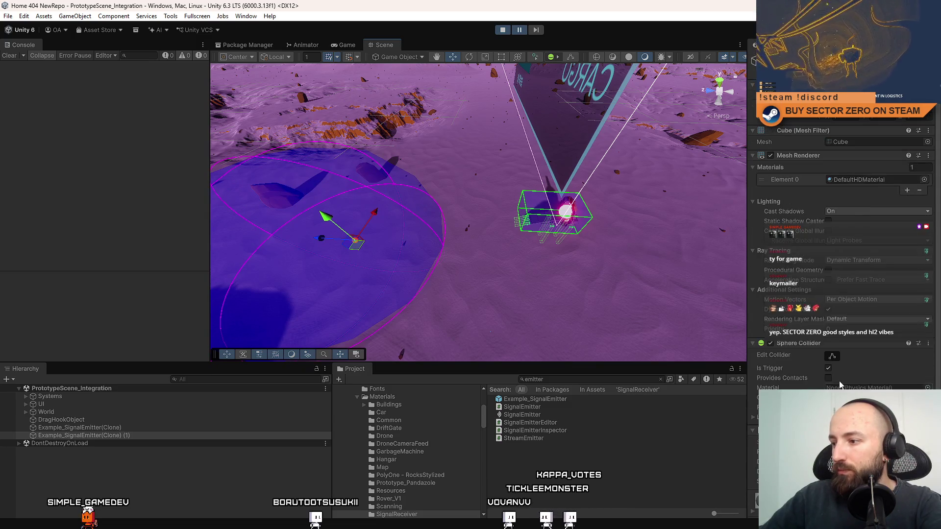
drag(392, 196, 384, 192)
Delete the duplicate emitter, keep the remaining one selected, and clear the console errors
key(Delete)
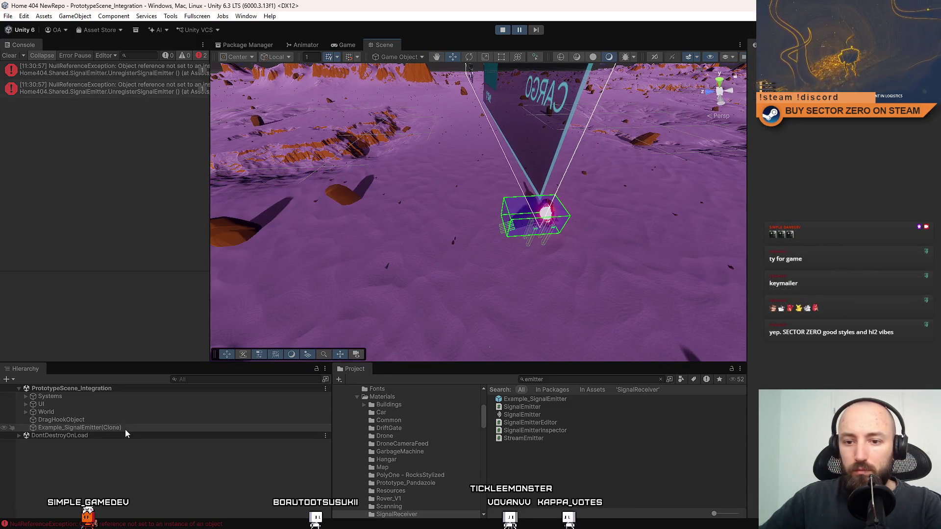
click(125, 427)
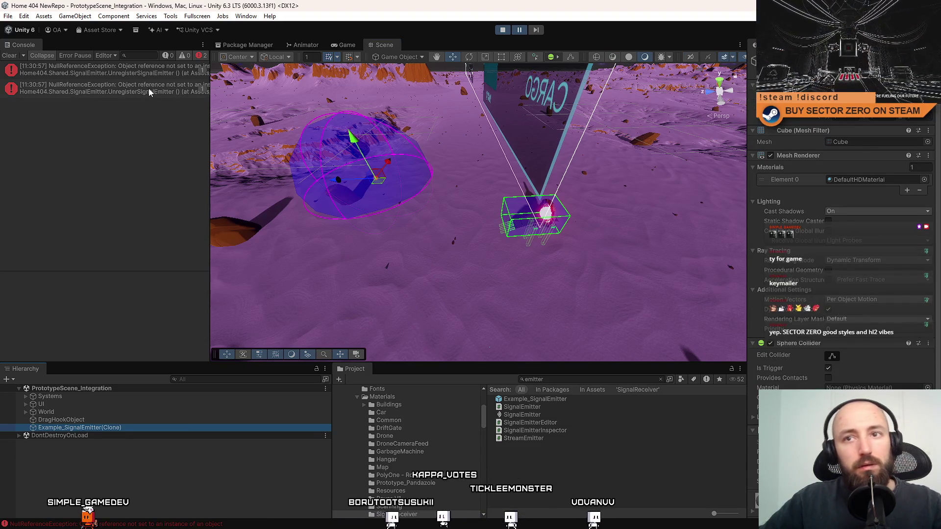
click(9, 55)
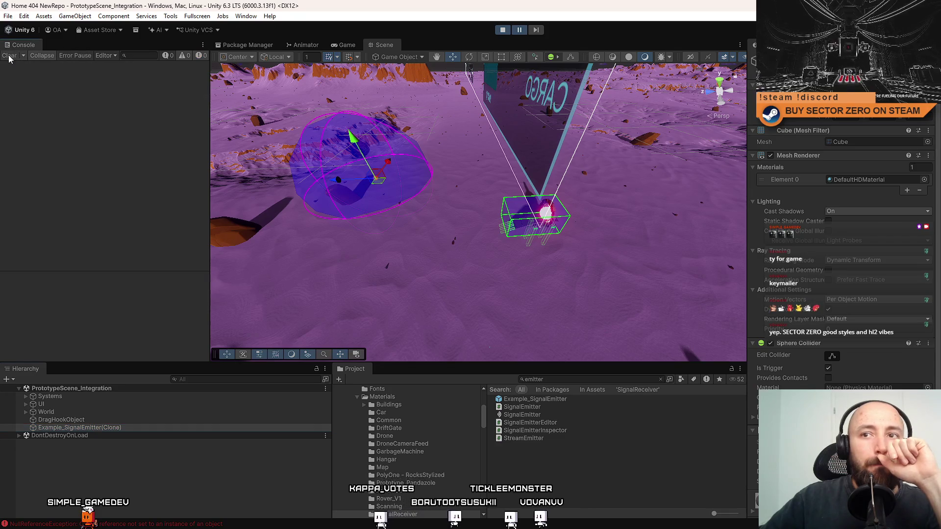
Duplicate the emitter to a new desert spot and return to the running Game view
drag(466, 163, 390, 166)
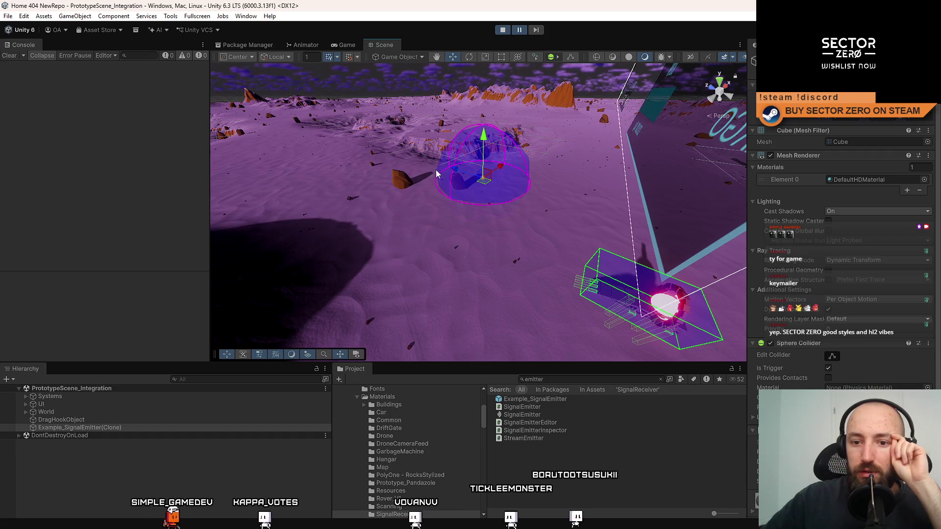
drag(400, 160, 374, 125)
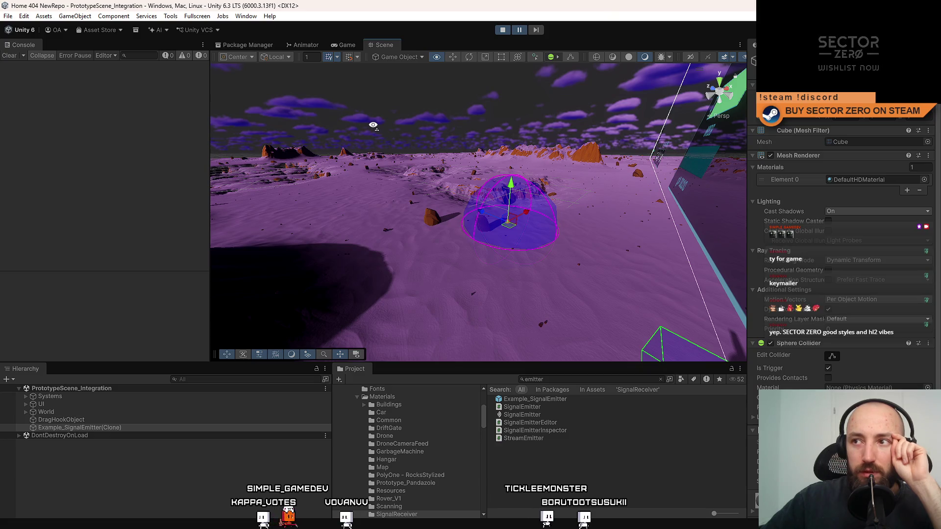
drag(373, 125, 372, 125)
scroll(878, 296, down, 1)
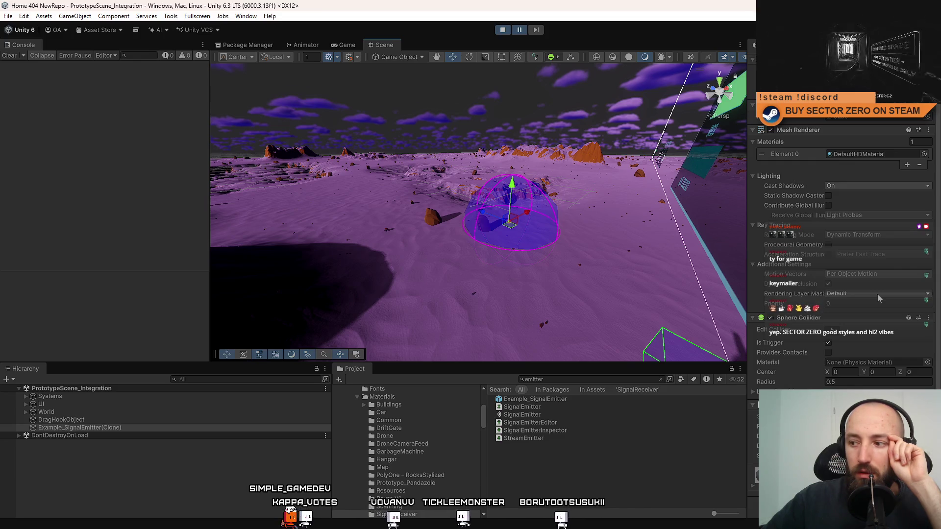
mouse_move(559, 208)
mouse_down()
mouse_move(511, 201)
mouse_move(553, 251)
mouse_move(552, 269)
mouse_move(542, 257)
mouse_up()
key(ctrl+d)
mouse_move(483, 199)
mouse_down()
mouse_move(400, 302)
mouse_move(441, 303)
mouse_up()
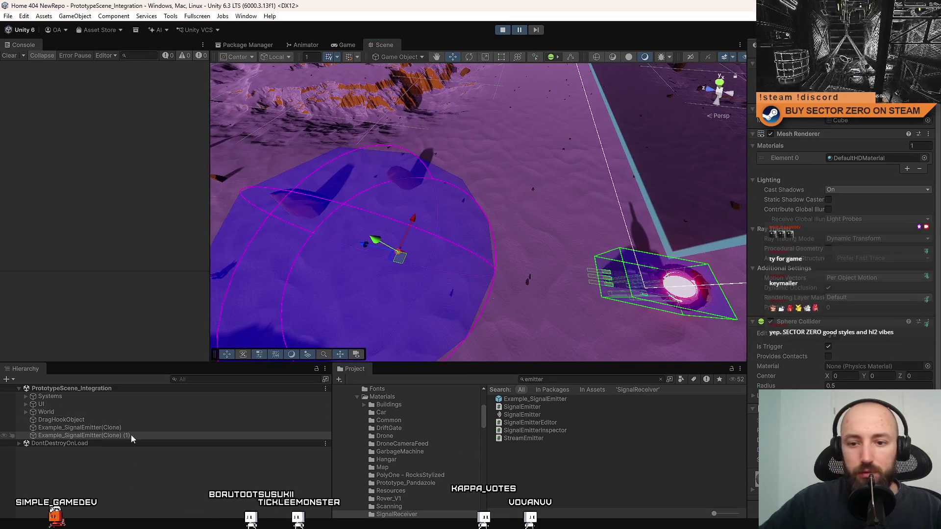
click(98, 428)
click(347, 45)
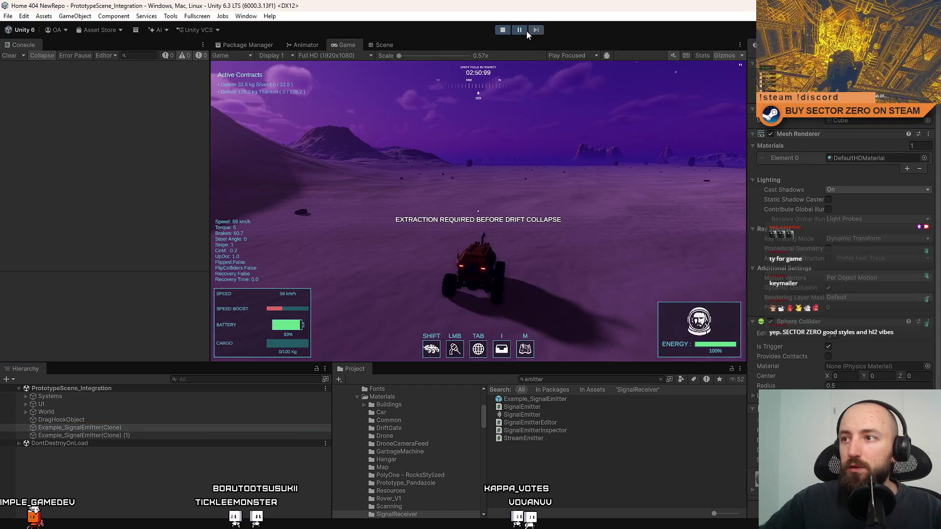
Drive and boost the rover toward the emitters until the UNKNOWN SIGNAL readout appears
click(530, 94)
key(w)
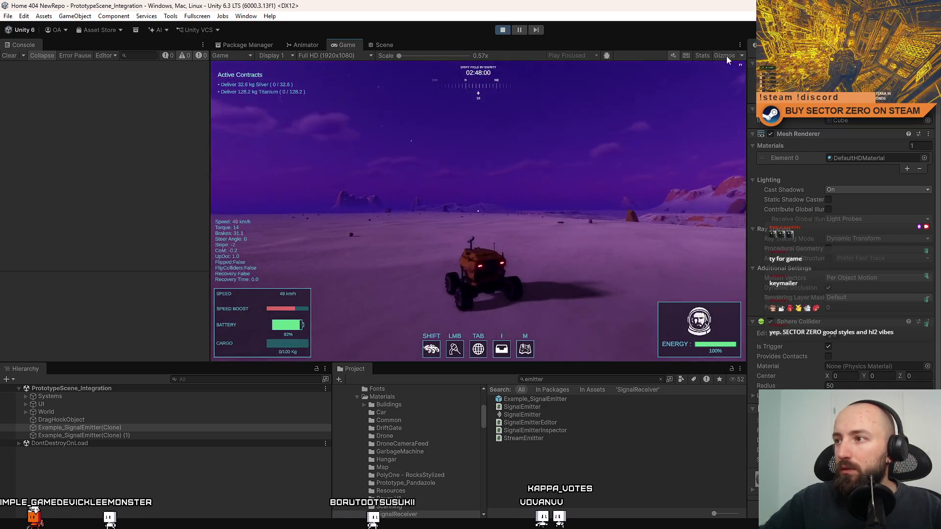
click(648, 102)
key(w)
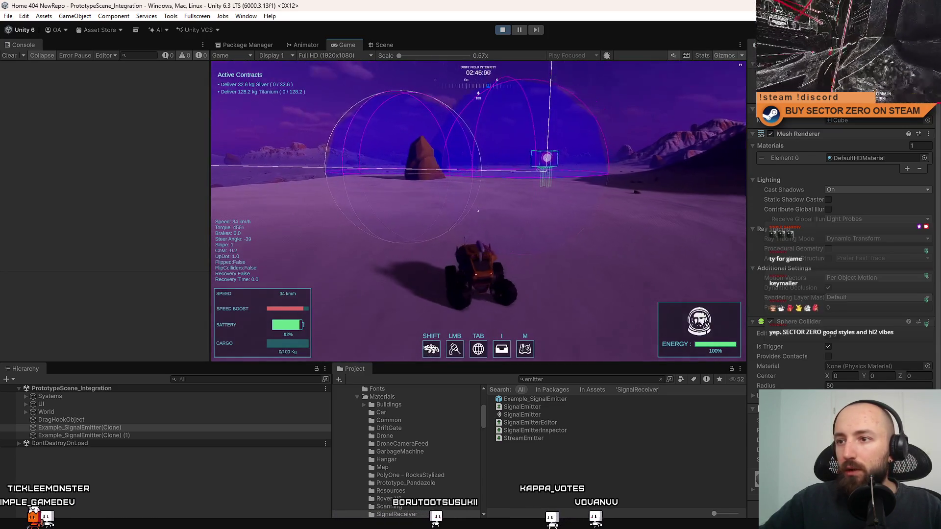
key(shift)
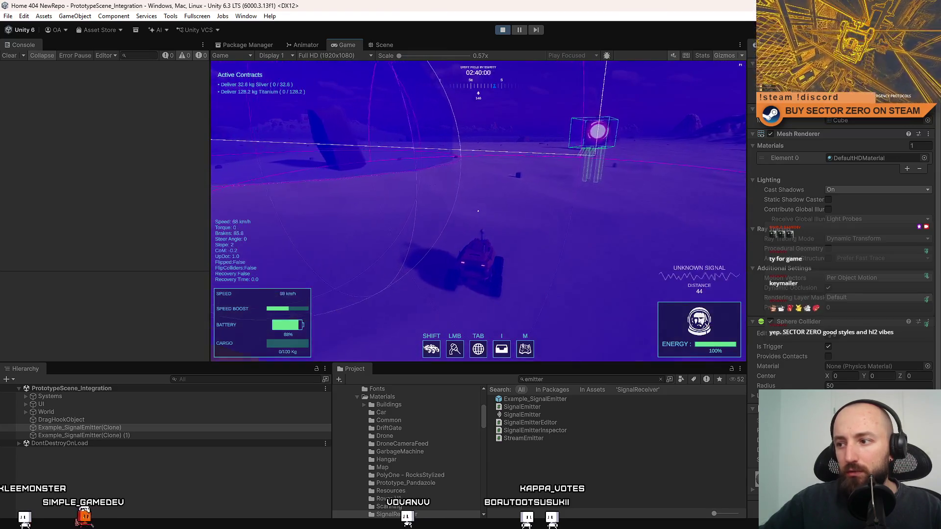
key(s)
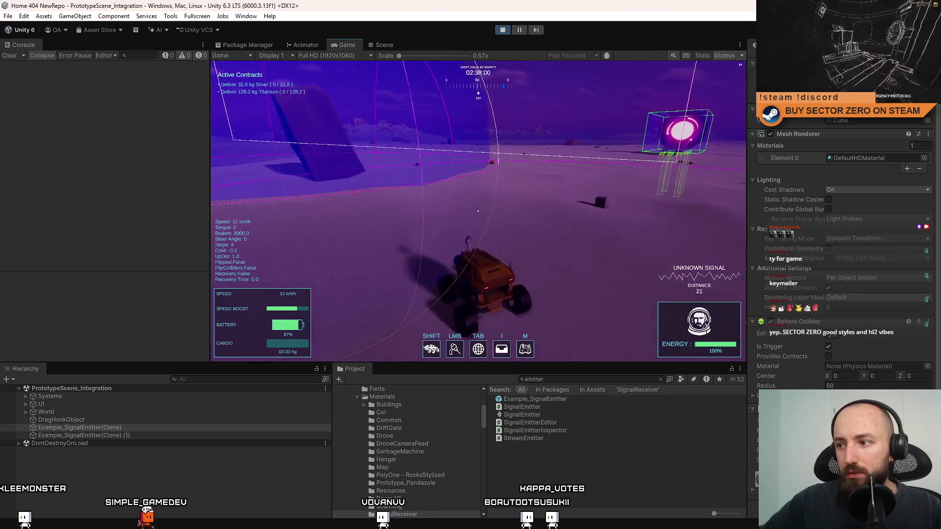
Select the emitter clones in the Hierarchy, pause the game and show the Scene view
key(Escape)
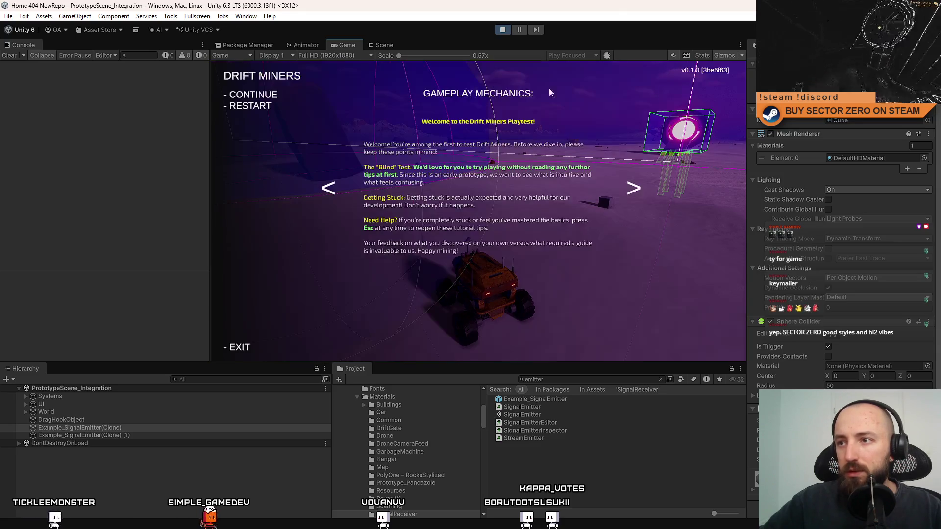
key(Escape)
key(Escape)
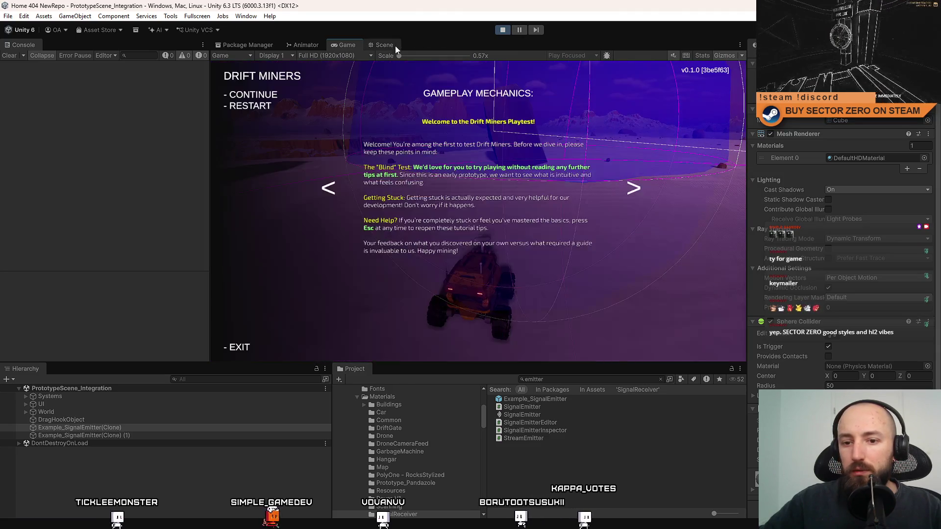
key(Escape)
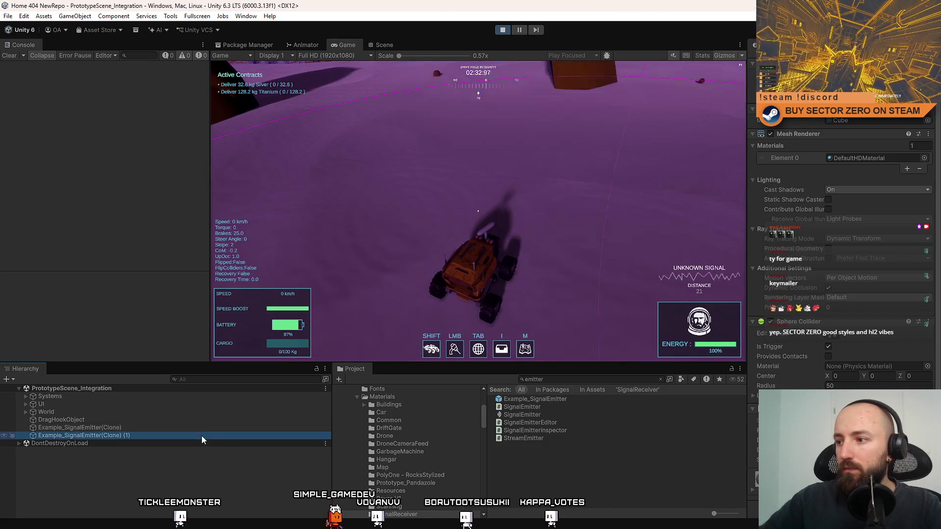
click(182, 428)
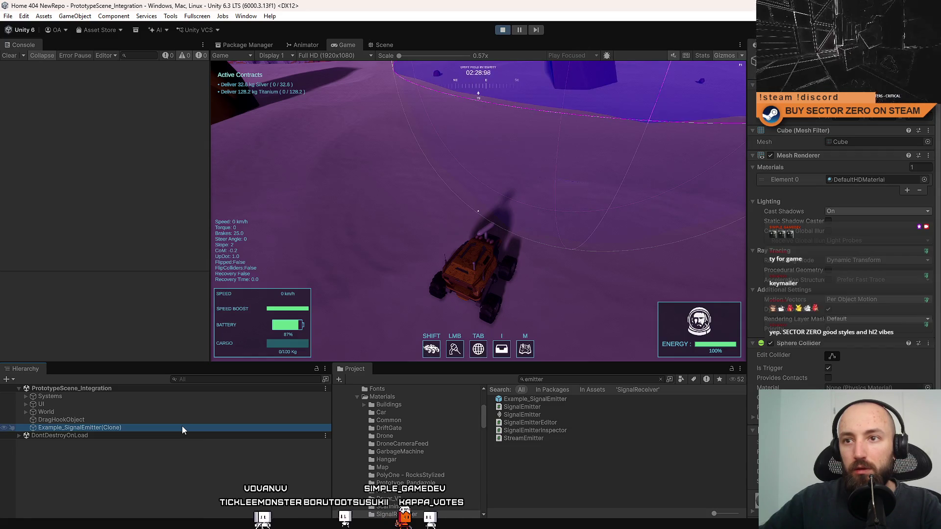
click(603, 186)
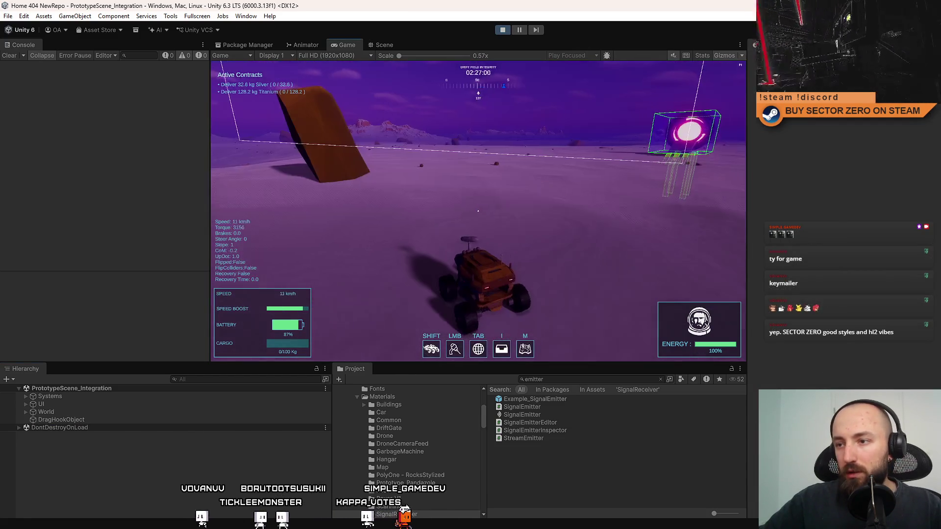
key(Escape)
click(521, 29)
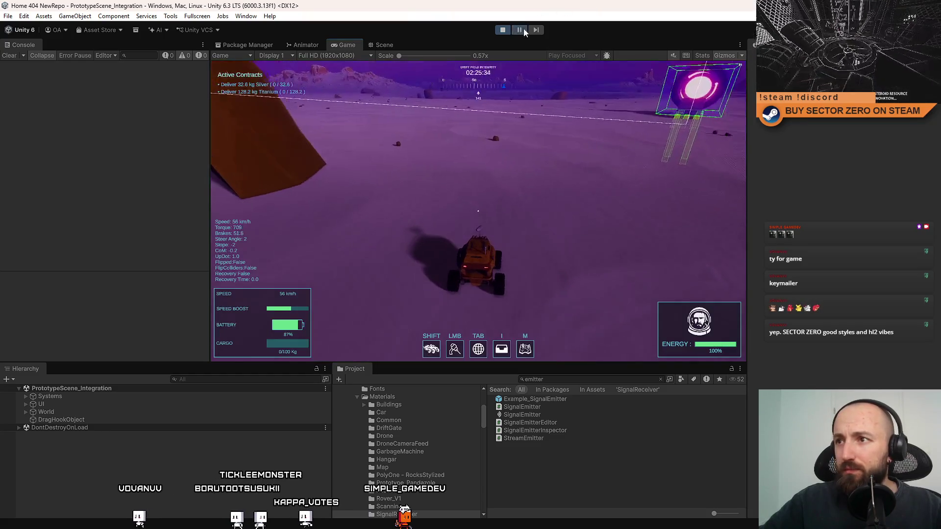
click(389, 49)
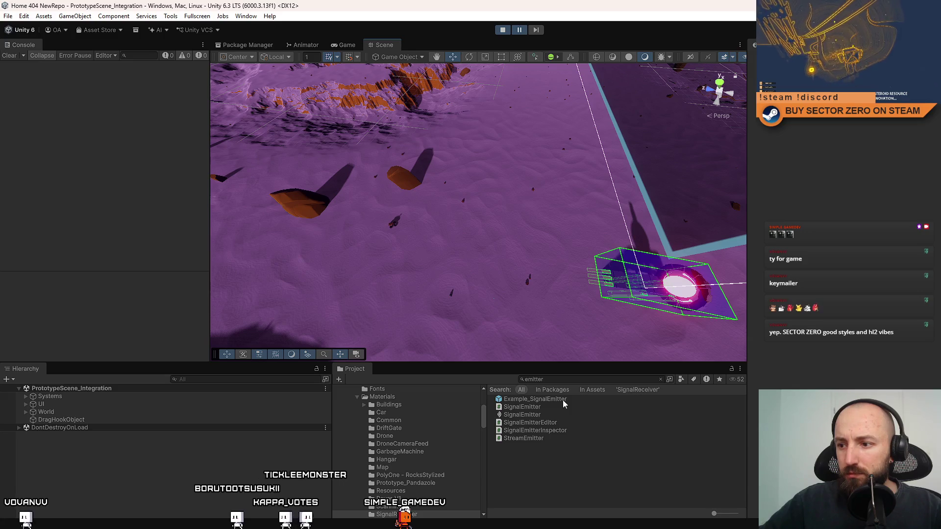
Place a signal emitter in the desert and test its detection in the running game
mouse_move(563, 400)
mouse_down()
mouse_move(463, 217)
mouse_move(462, 229)
mouse_up()
click(347, 44)
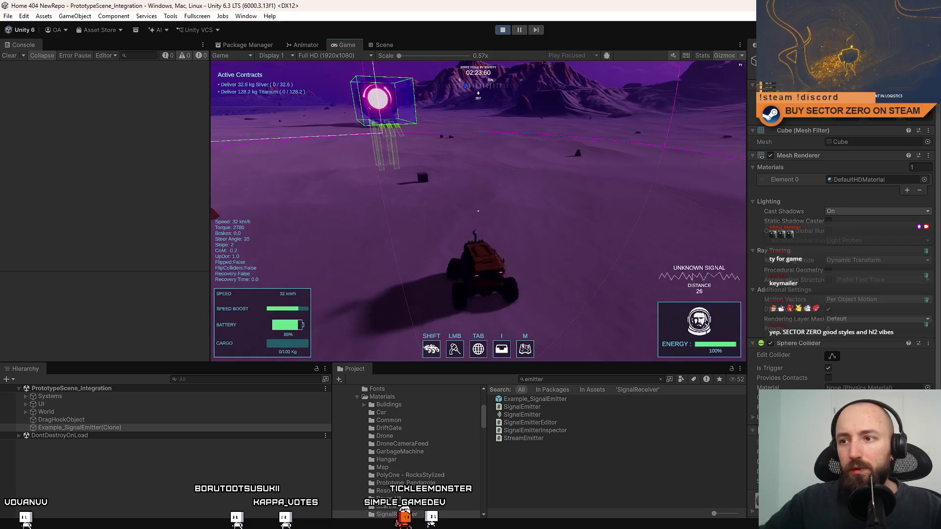
key(Escape)
key(Escape)
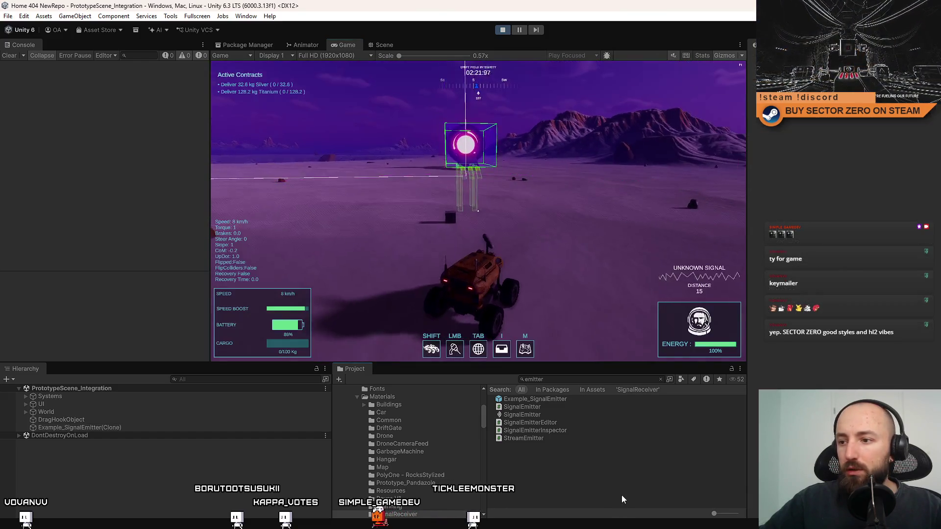
Delete the emitter, stop play mode and show the desktop
click(140, 428)
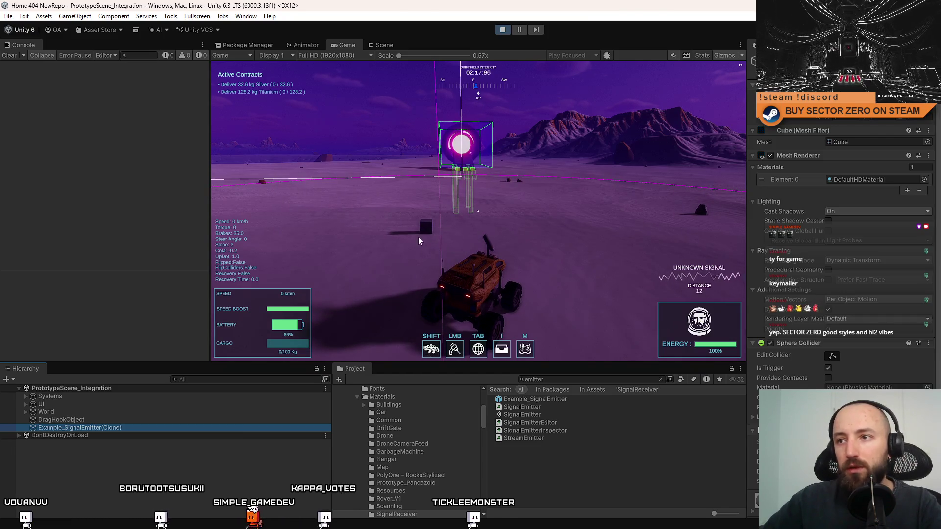
key(Delete)
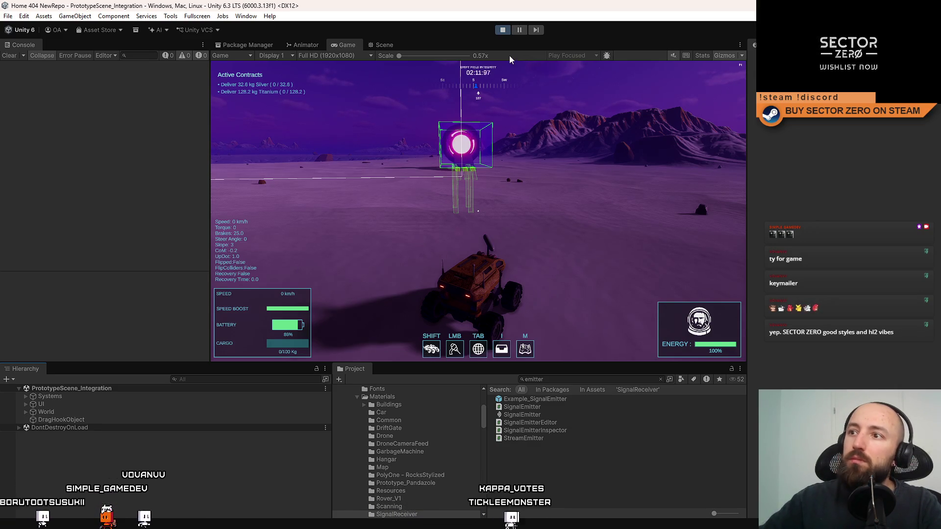
click(503, 31)
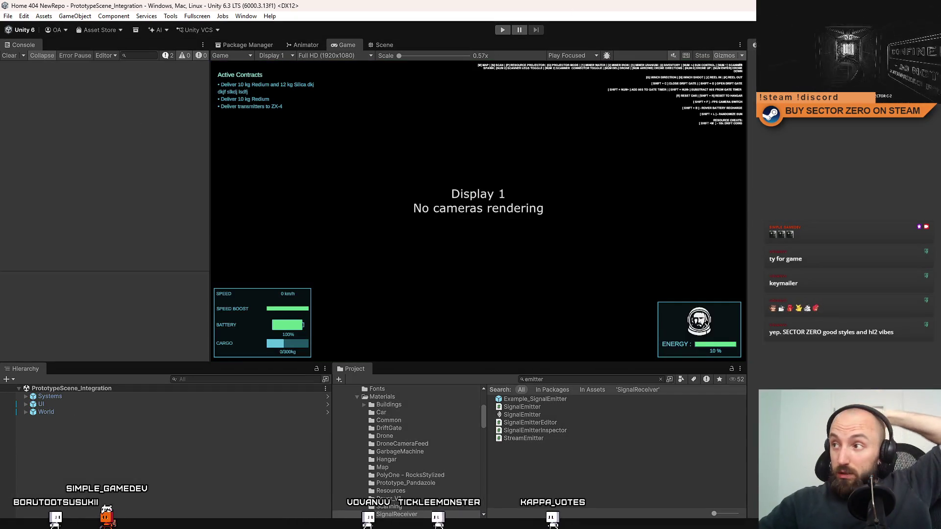
key(super+d)
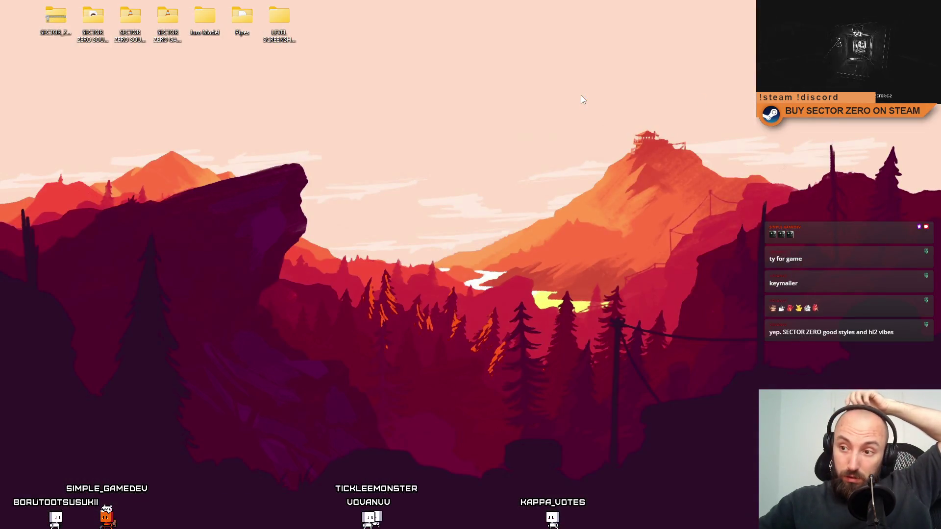